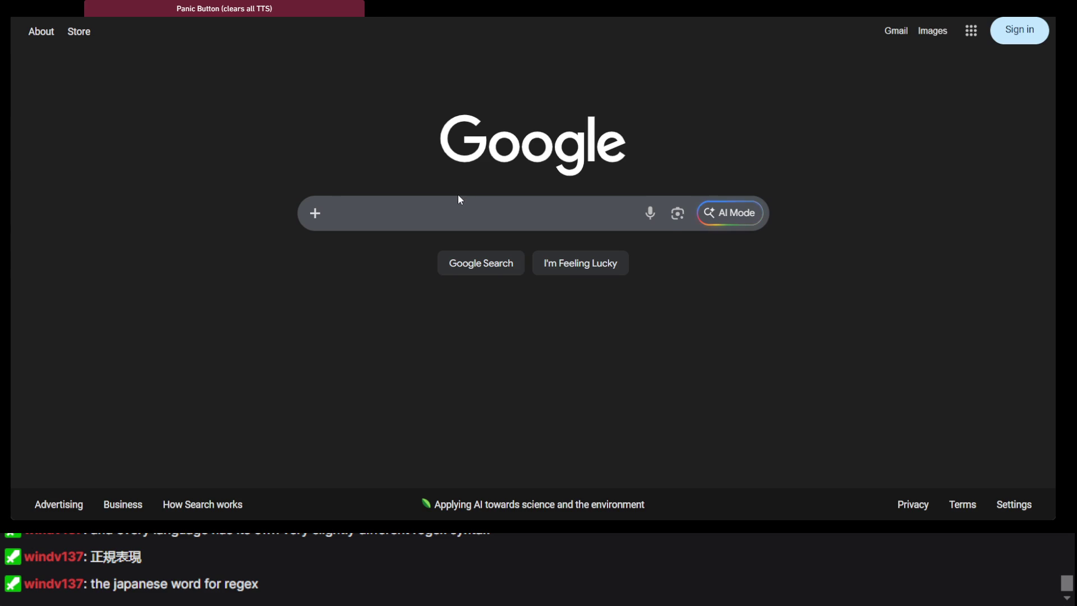
Step: Search Google for 'regex c#' and scroll down to the Microsoft Learn results
text(regex c#)
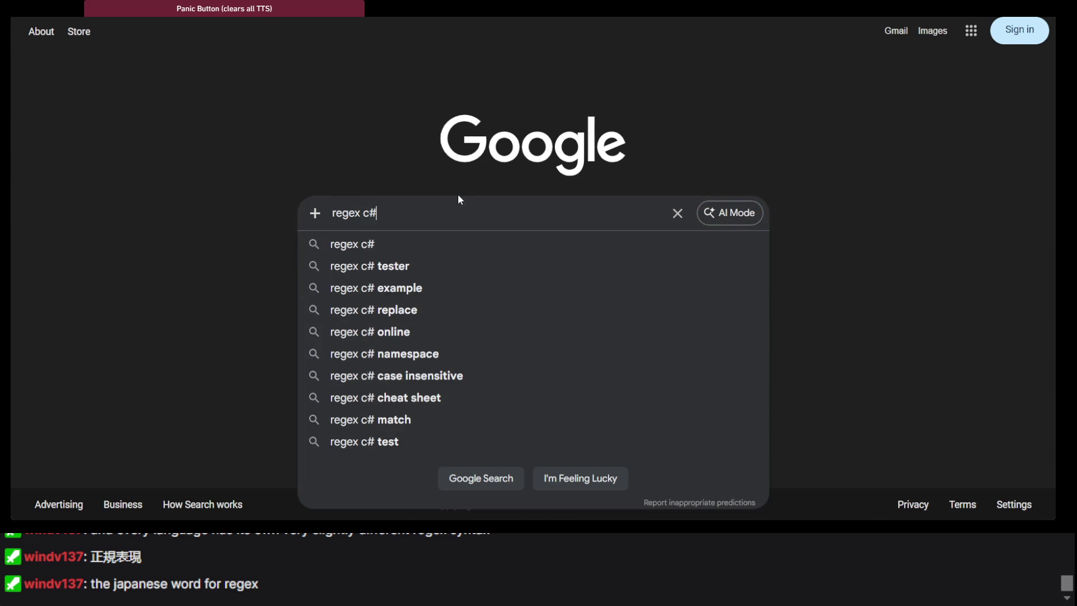
key(Return)
scroll(248, 202, down, 5)
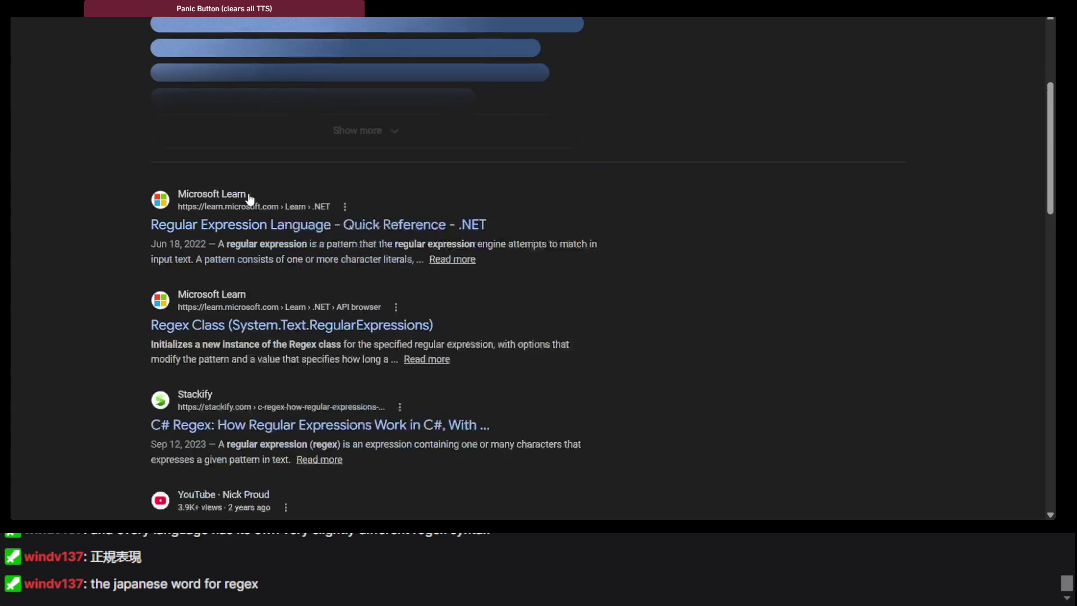
Step: Open the 'Regular Expression Language - Quick Reference' result and skim its tables up and down
click(281, 198)
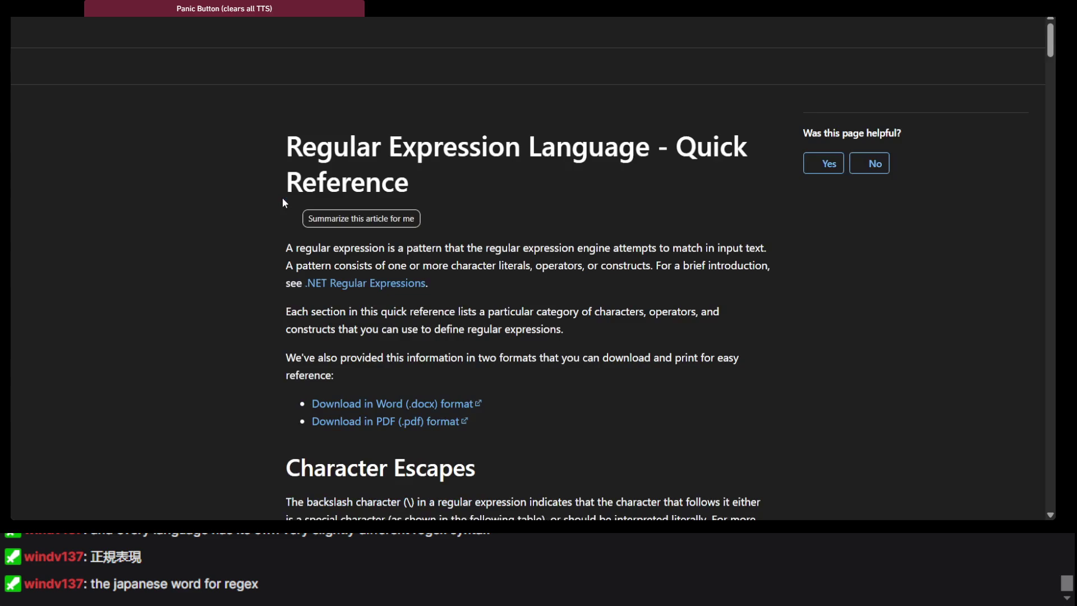
scroll(385, 227, down, 10)
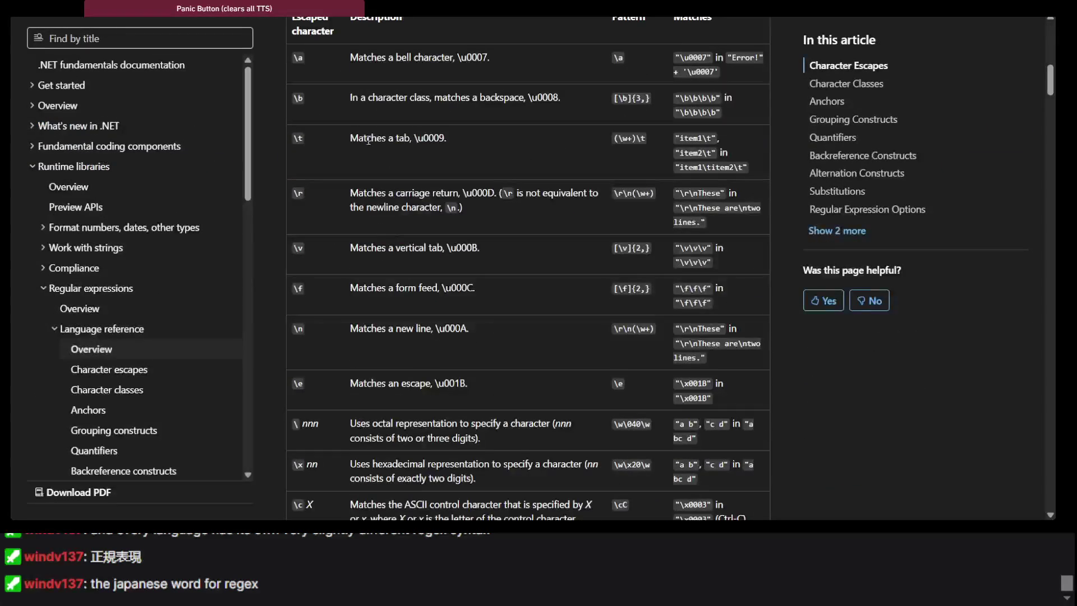
scroll(303, 139, down, 10)
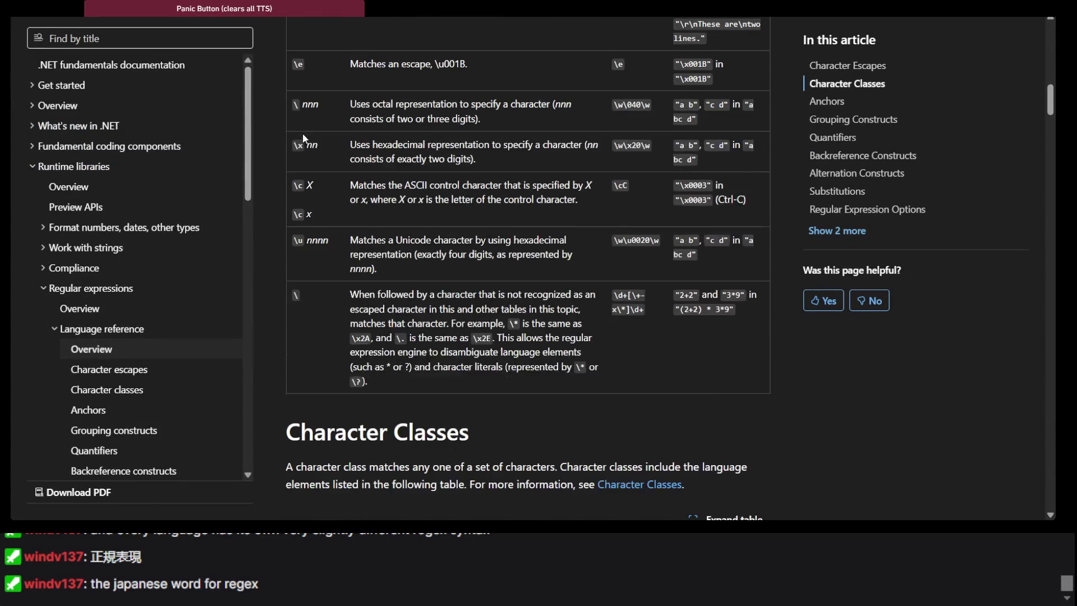
scroll(303, 135, down, 20)
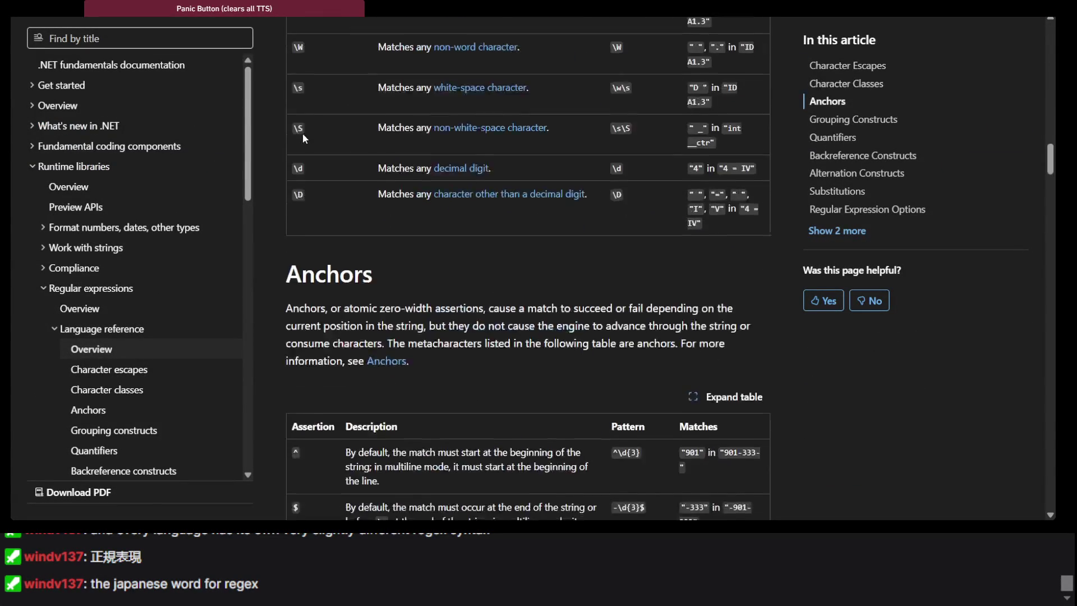
scroll(303, 139, down, 20)
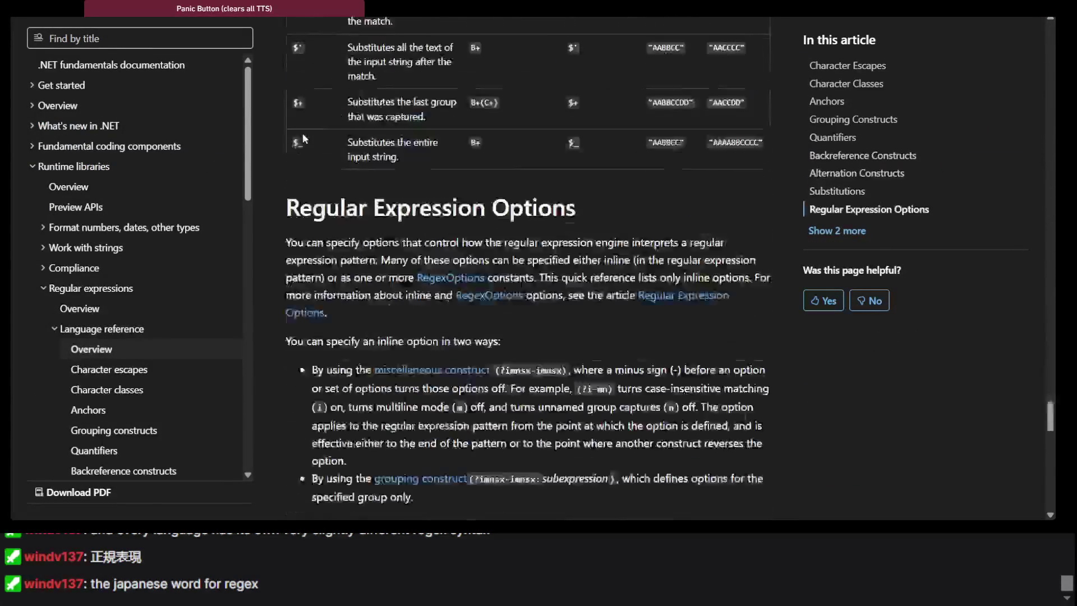
scroll(303, 139, up, 3)
scroll(303, 138, up, 20)
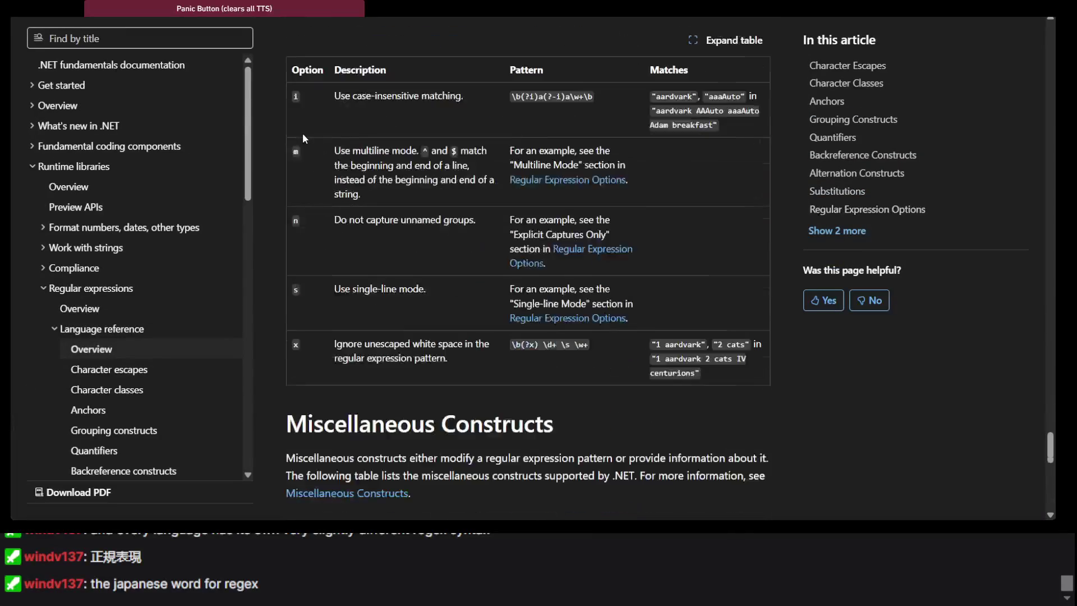
scroll(303, 135, up, 15)
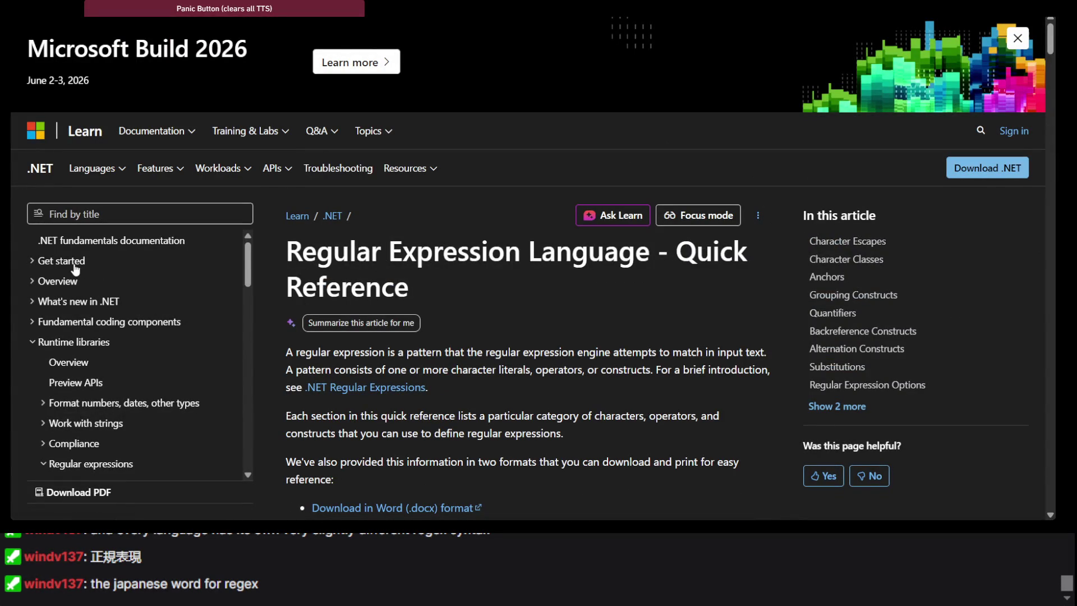
scroll(499, 295, down, 5)
scroll(557, 244, up, 3)
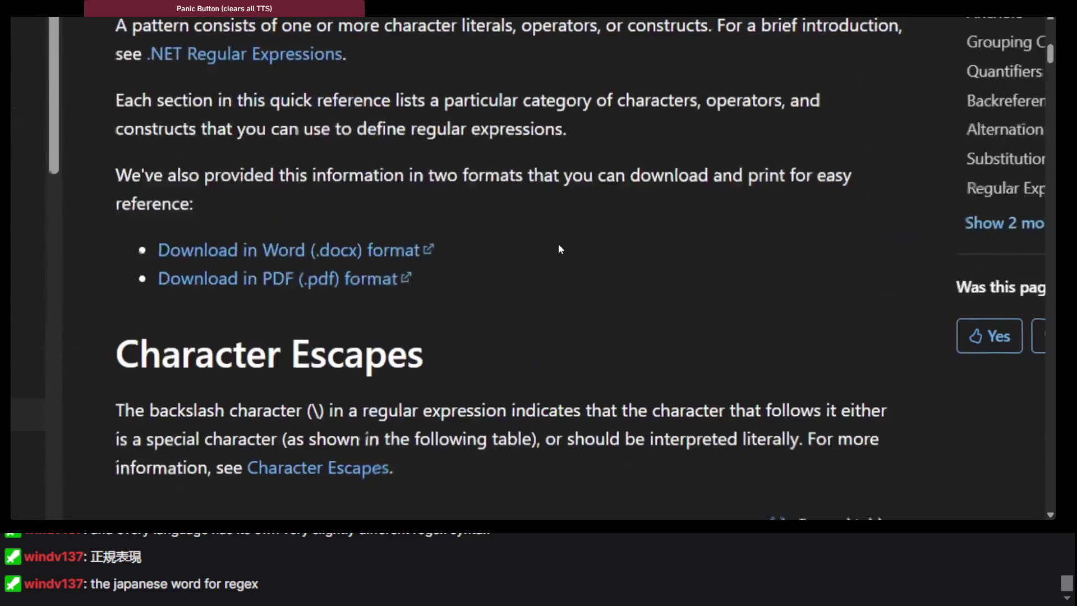
scroll(559, 248, up, 1)
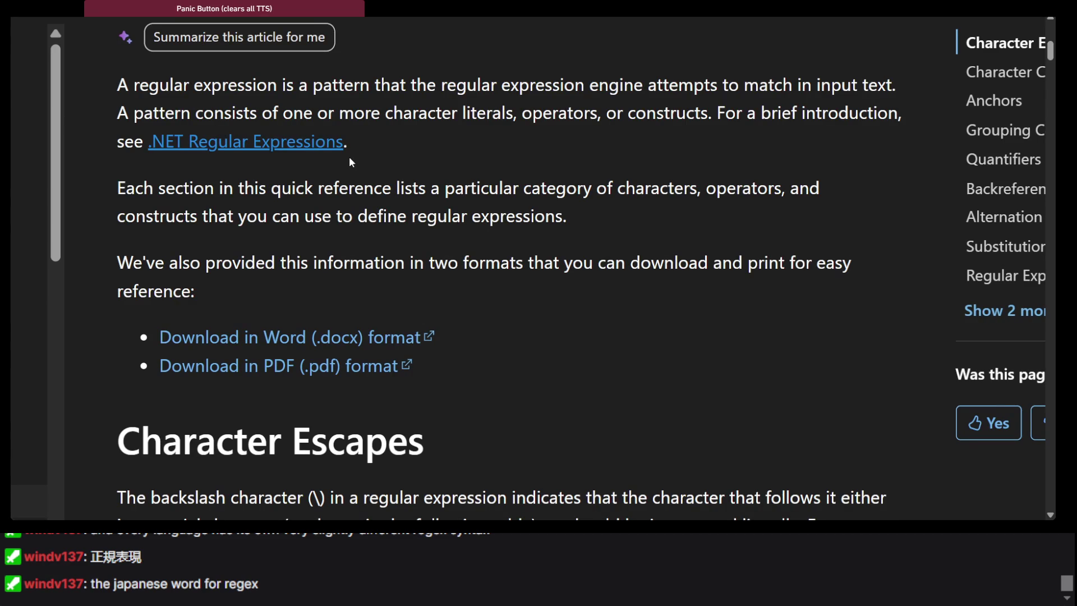
Step: Read the '.NET Regular Expressions' article, selecting the paragraph on regex being indispensable
click(336, 144)
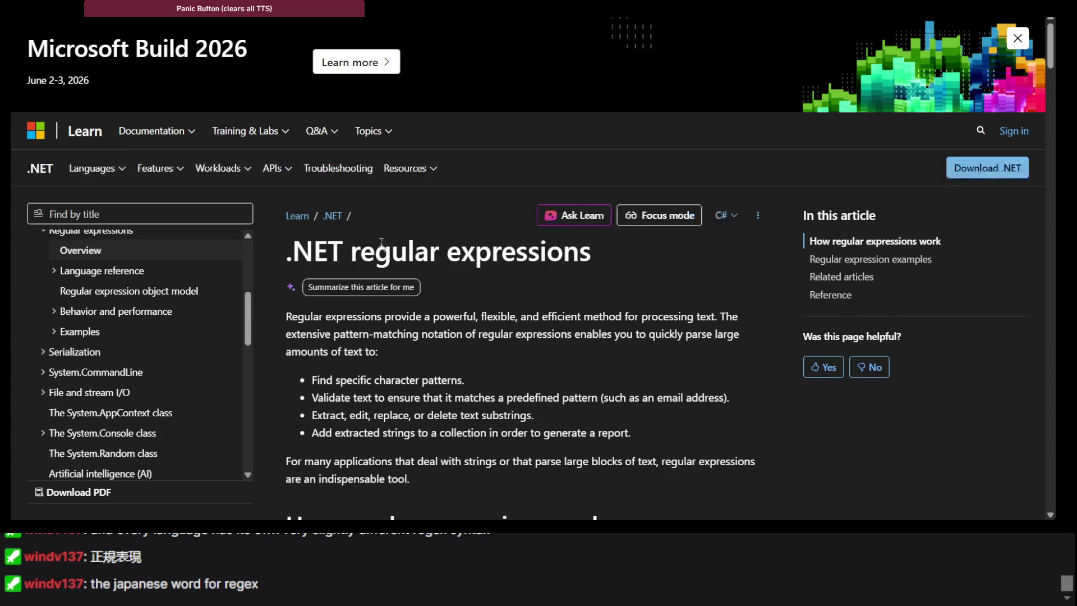
scroll(380, 243, down, 20)
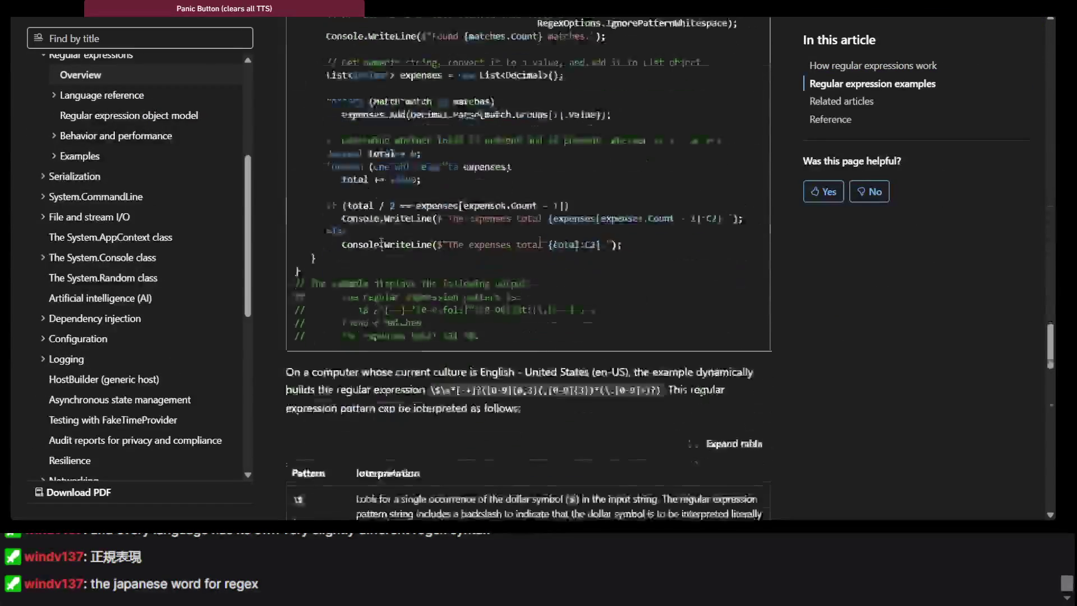
scroll(382, 243, down, 10)
scroll(379, 241, up, 20)
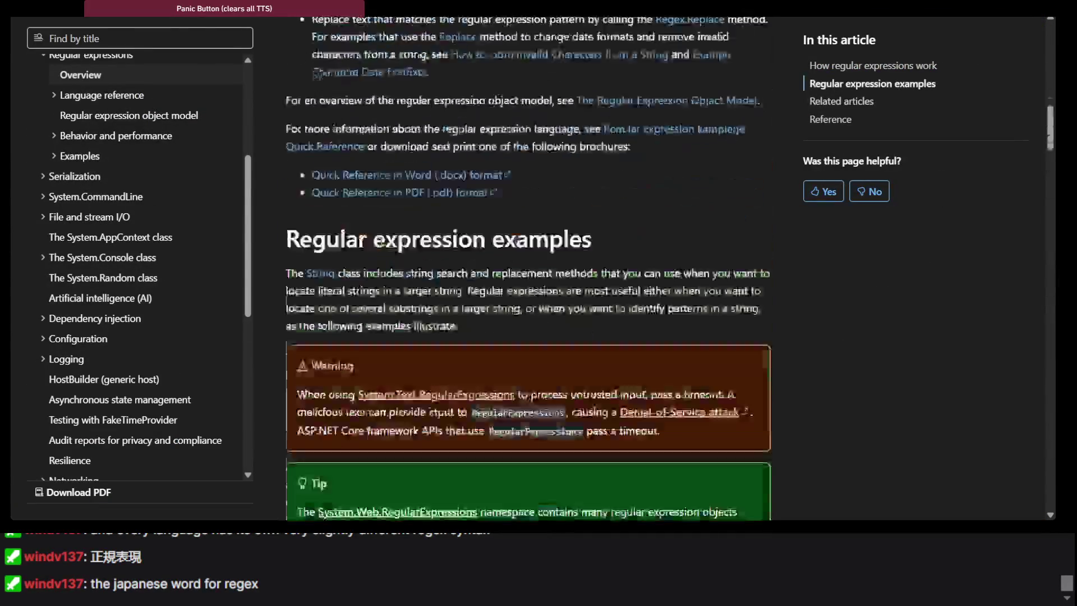
scroll(379, 241, up, 15)
scroll(379, 241, down, 4)
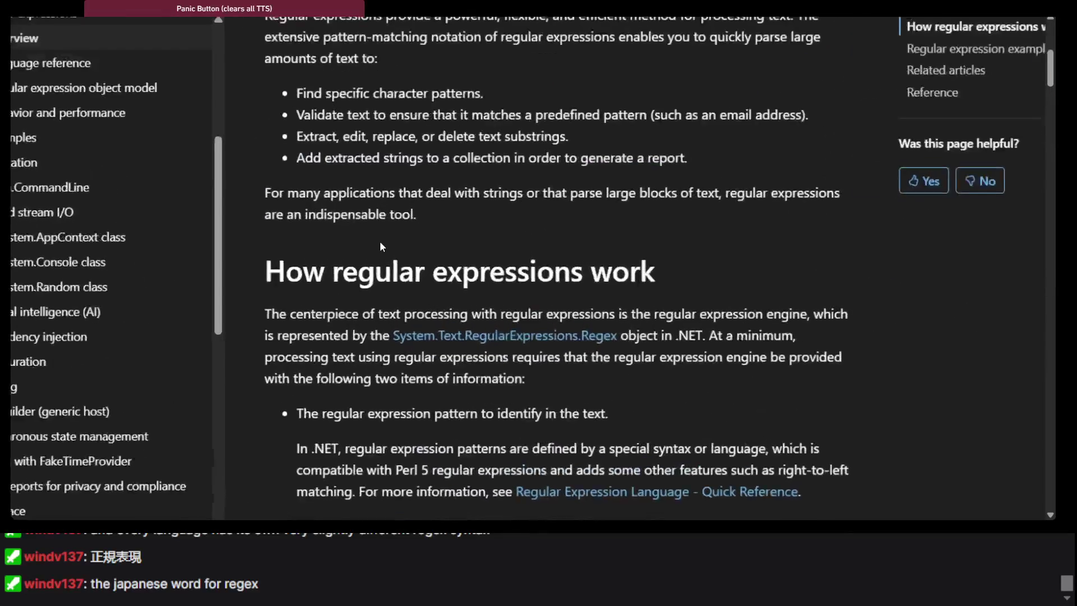
scroll(379, 242, up, 1)
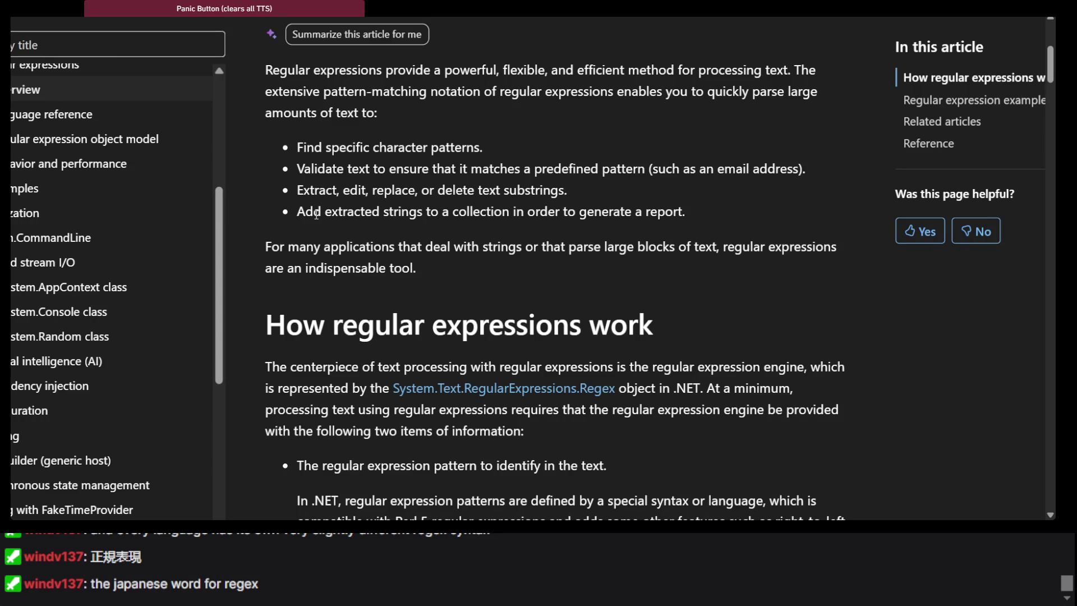
scroll(316, 215, down, 1)
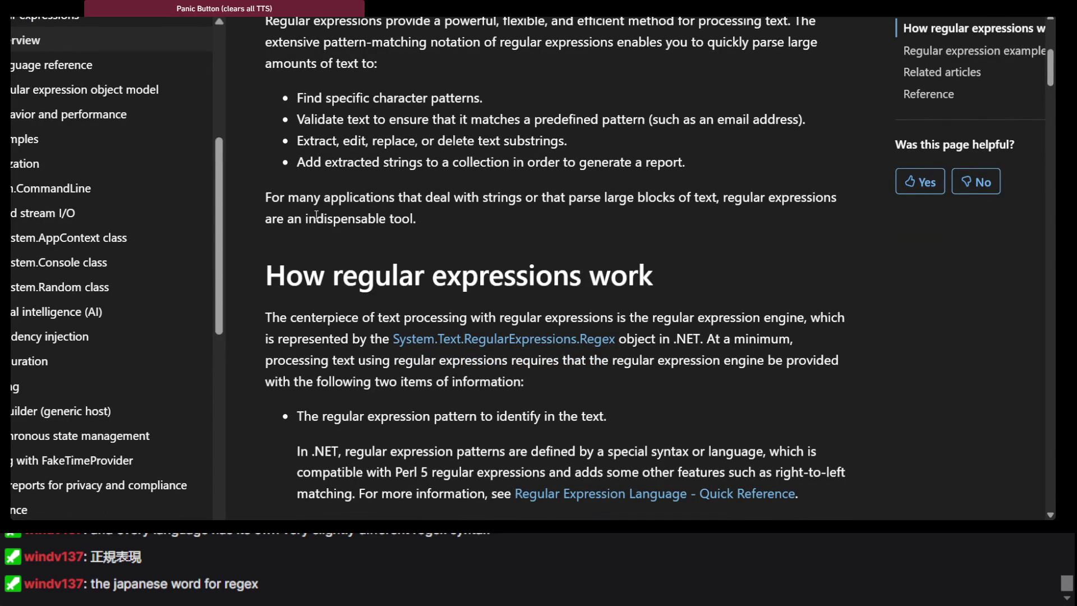
triple_click(368, 210)
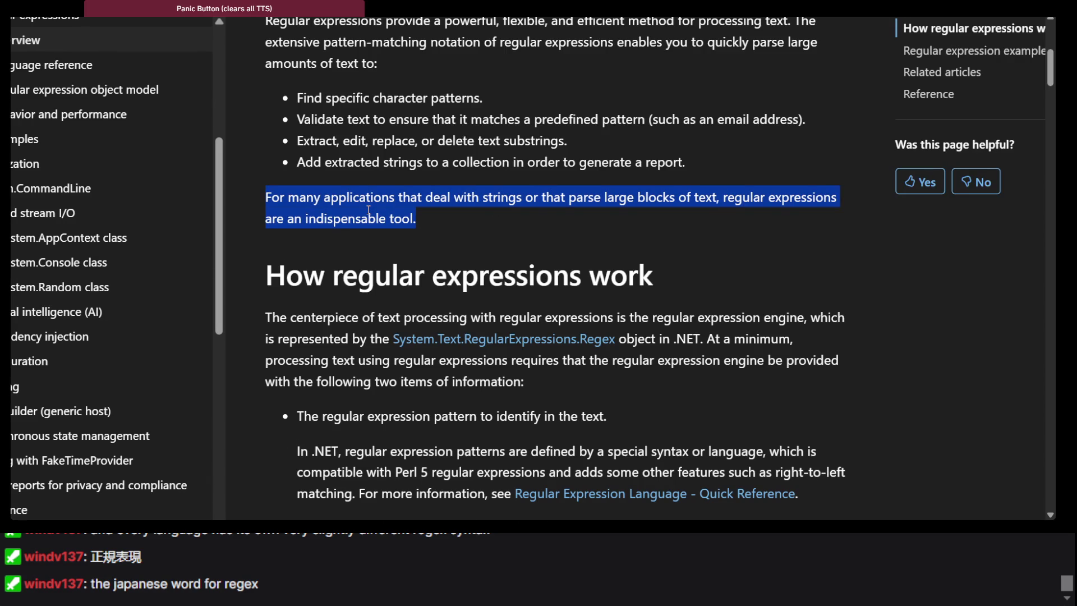
scroll(368, 210, down, 5)
scroll(369, 209, up, 2)
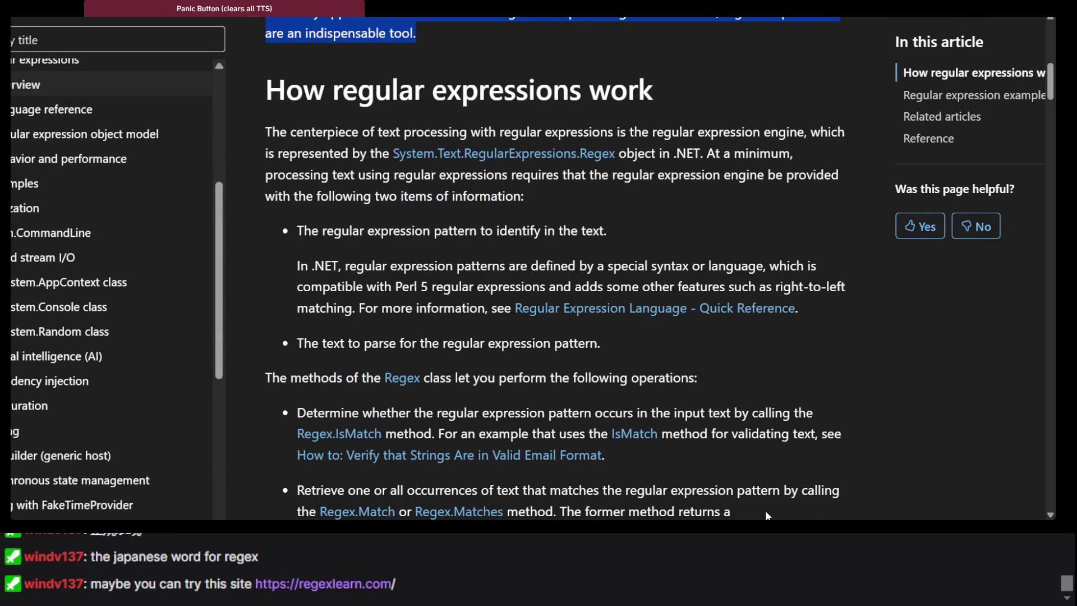
Step: Switch away and back to the docs, then open a new Incognito window
key(alt+Tab)
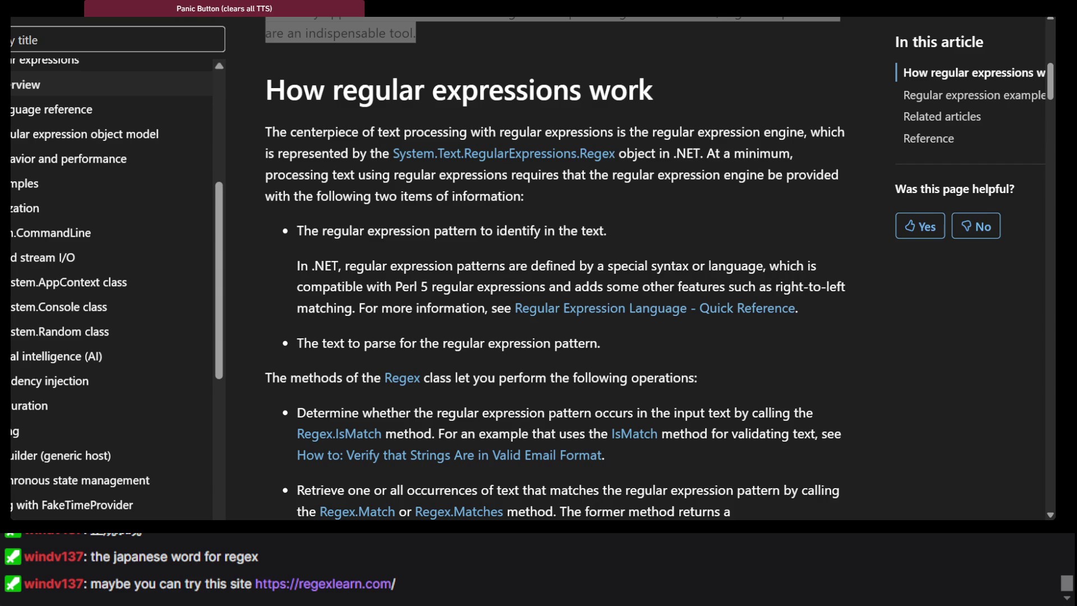
key(alt+Tab)
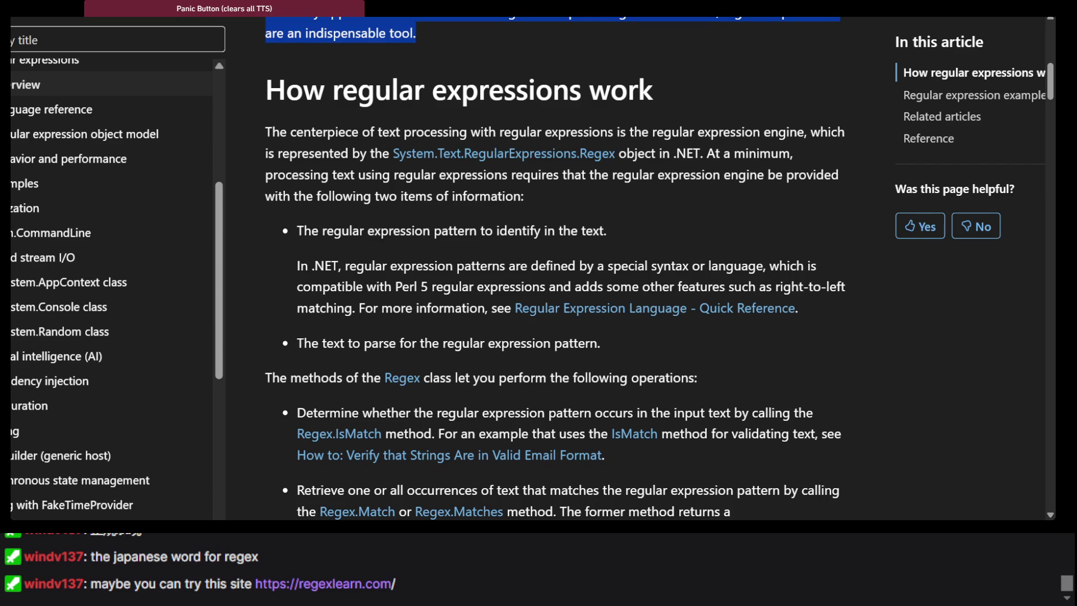
key(ctrl+shift+n)
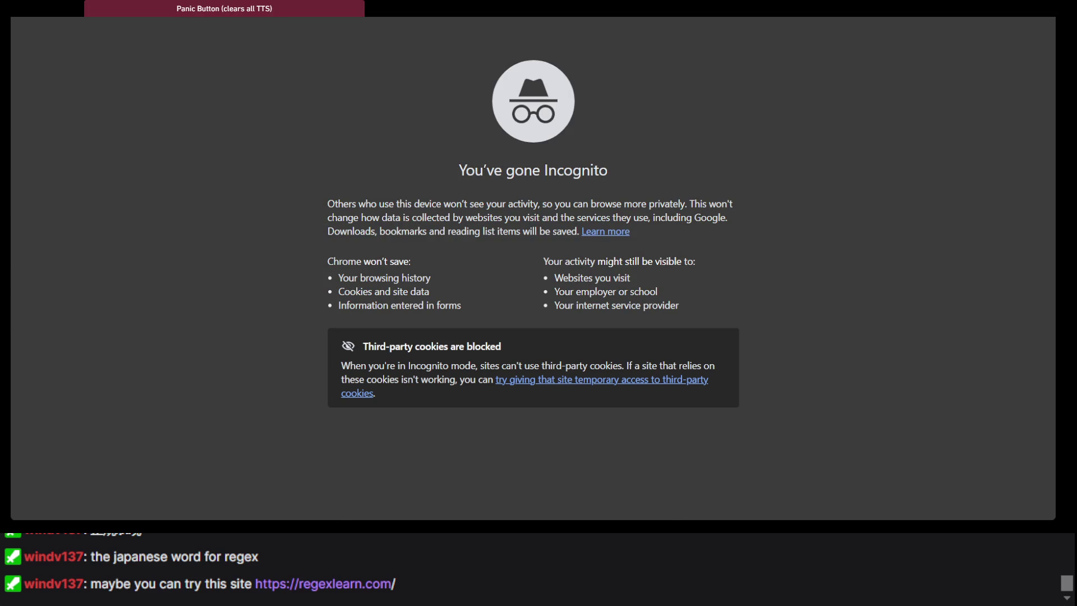
Step: Search Google for 'regex learn.com', then move over to the Exercism C# track
key(alt+Tab)
key(alt+Tab)
key(Return)
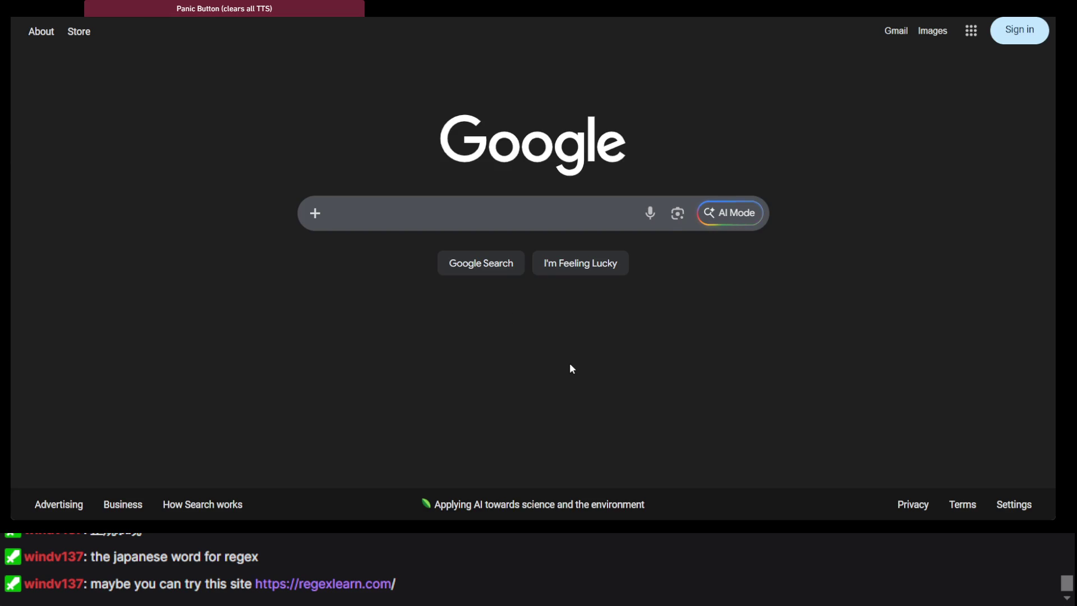
text(regex lear)
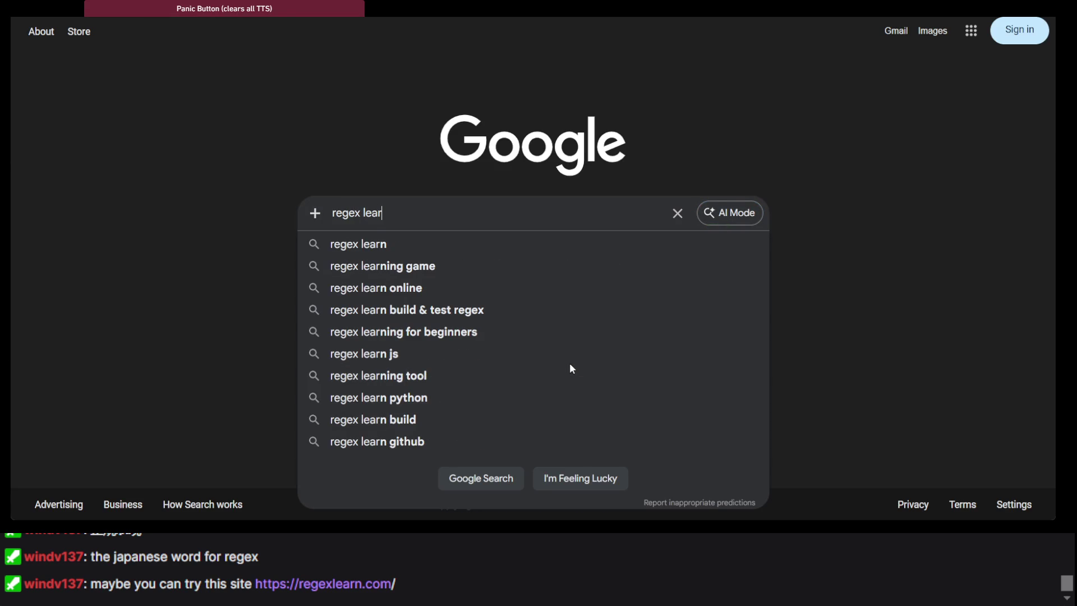
text(n.com)
key(Return)
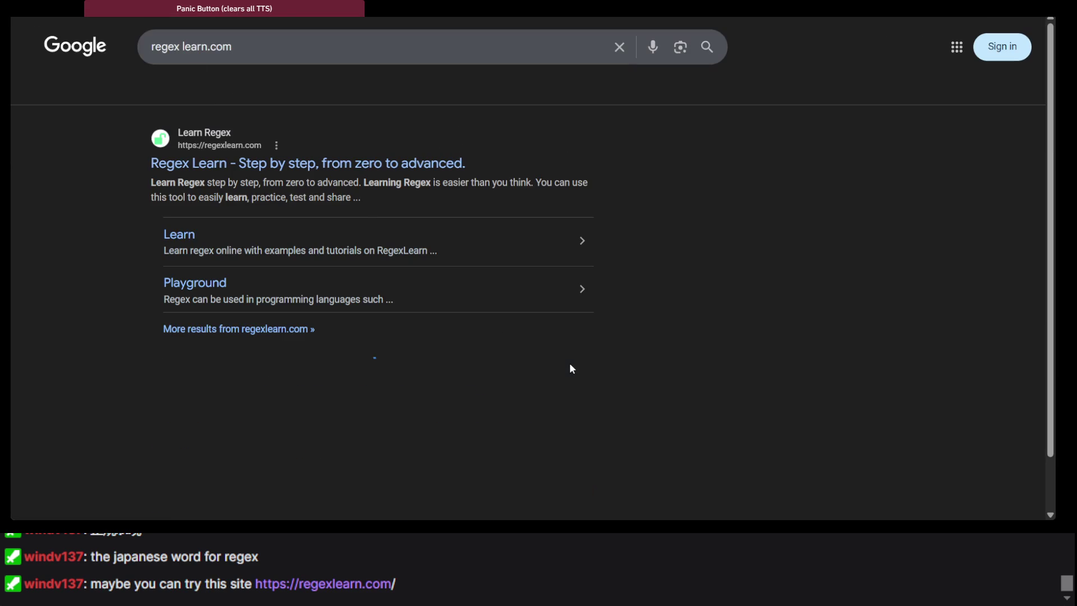
key(ctrl+w)
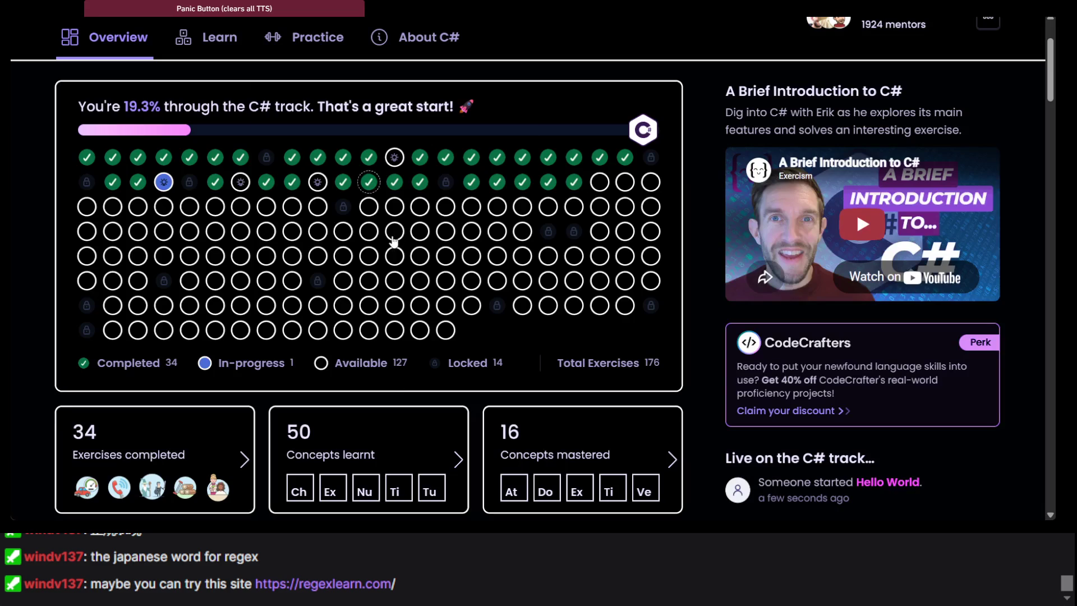
Step: Show the C# learning journey concept tree on the Exercism track
scroll(381, 314, down, 5)
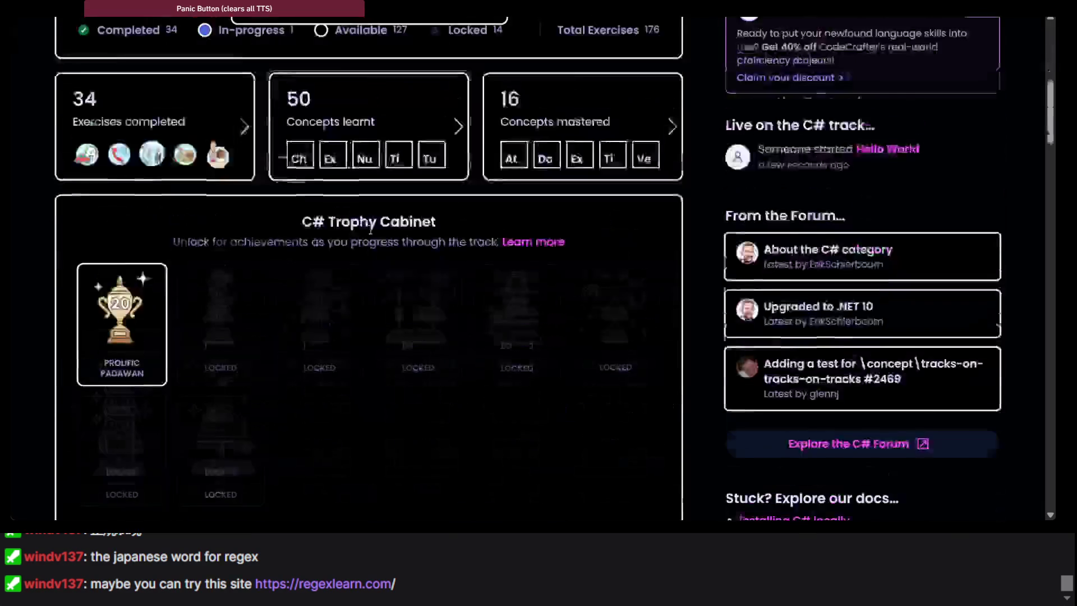
scroll(370, 229, down, 3)
scroll(163, 145, up, 10)
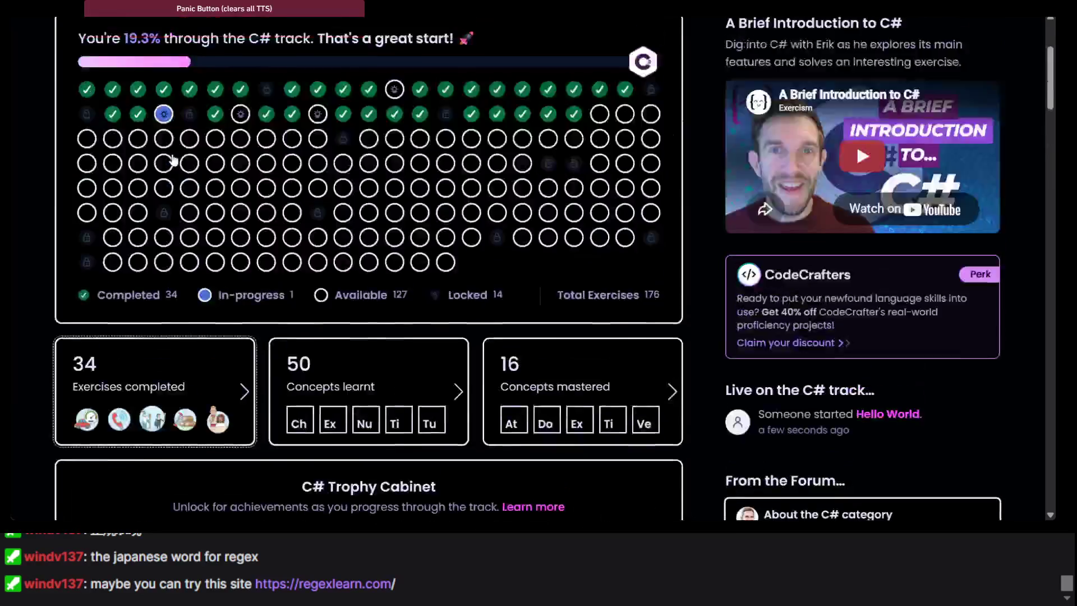
click(192, 163)
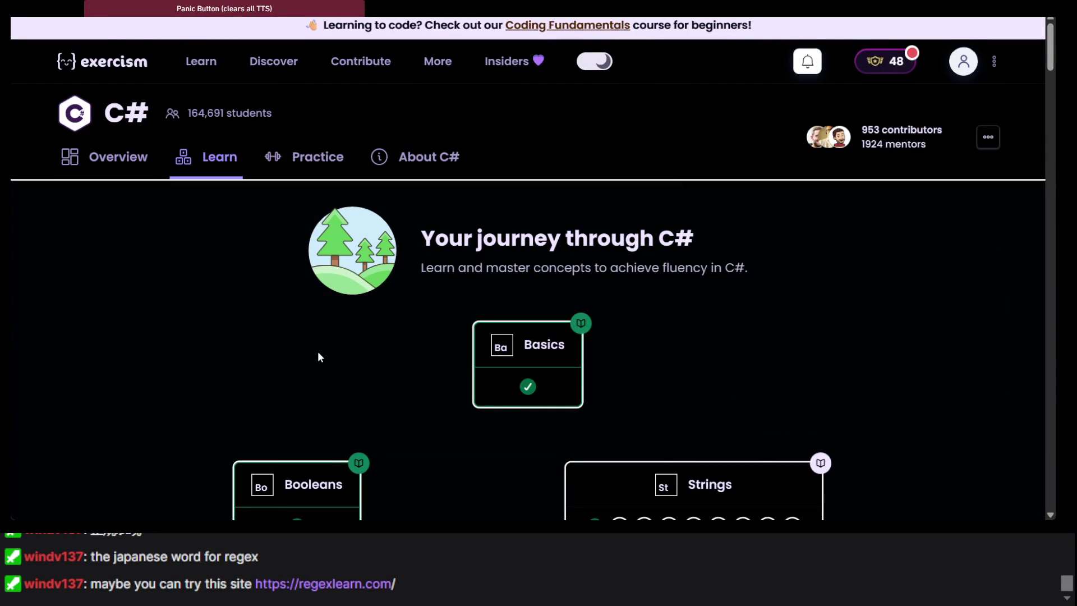
Step: Open the Sets concept details, then cycle tabs to the Authenticator exercise page
scroll(318, 353, down, 20)
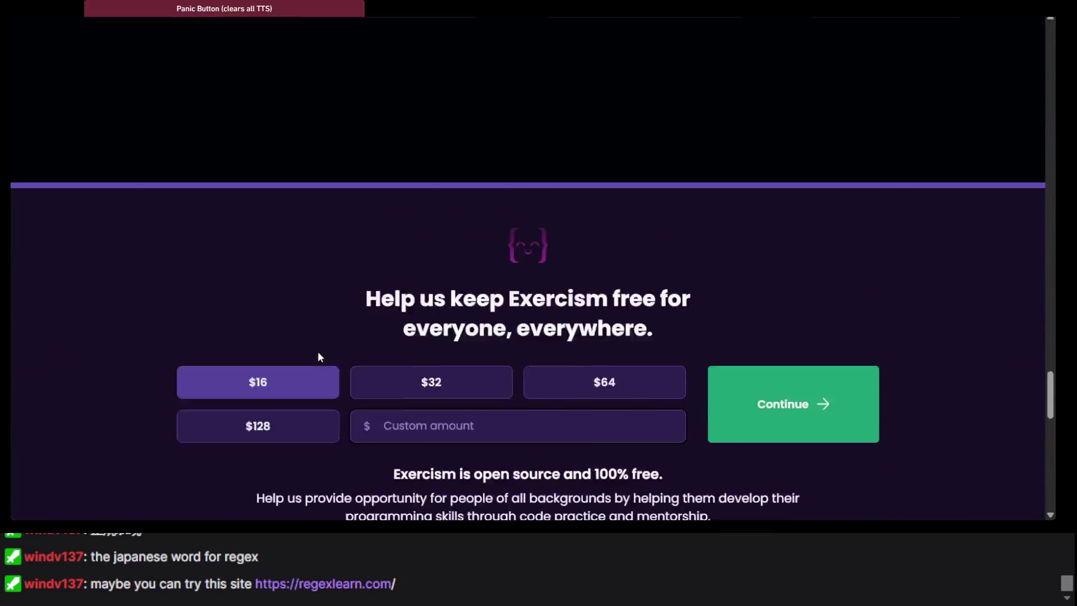
scroll(318, 357, up, 10)
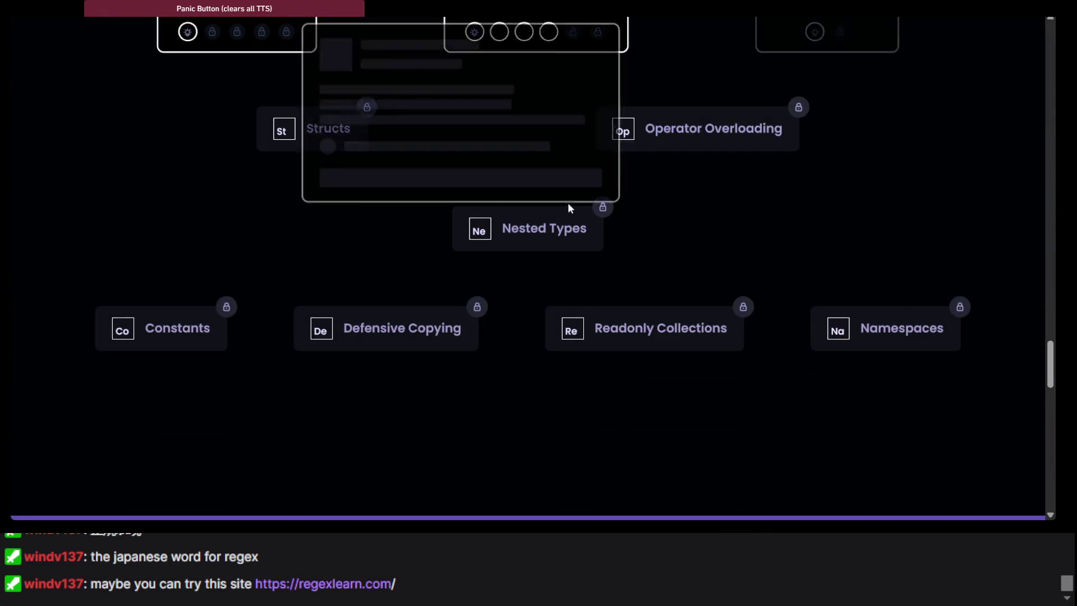
scroll(568, 203, up, 3)
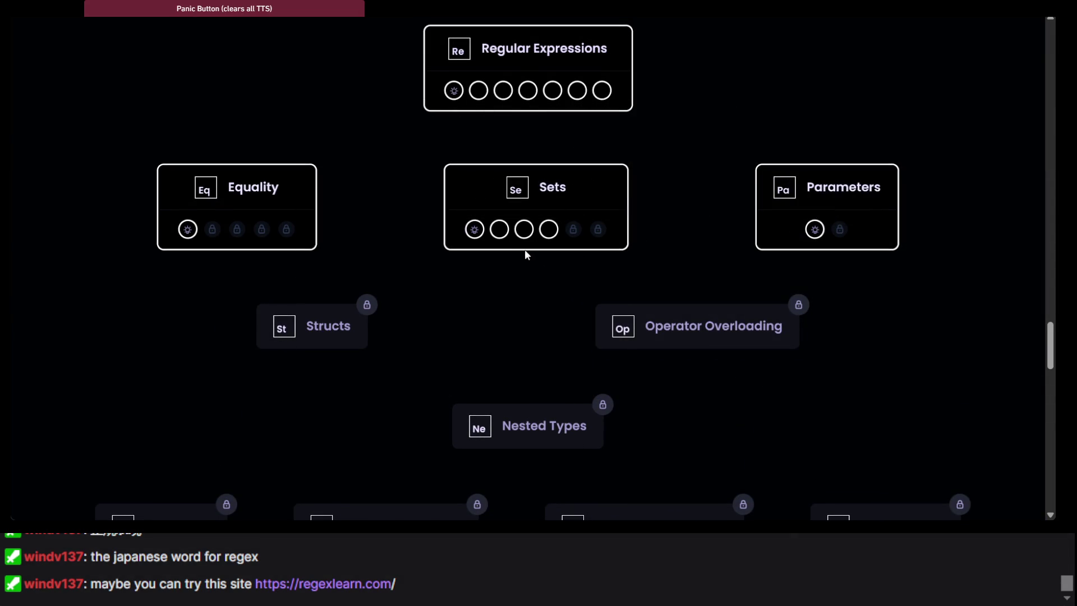
scroll(712, 265, up, 5)
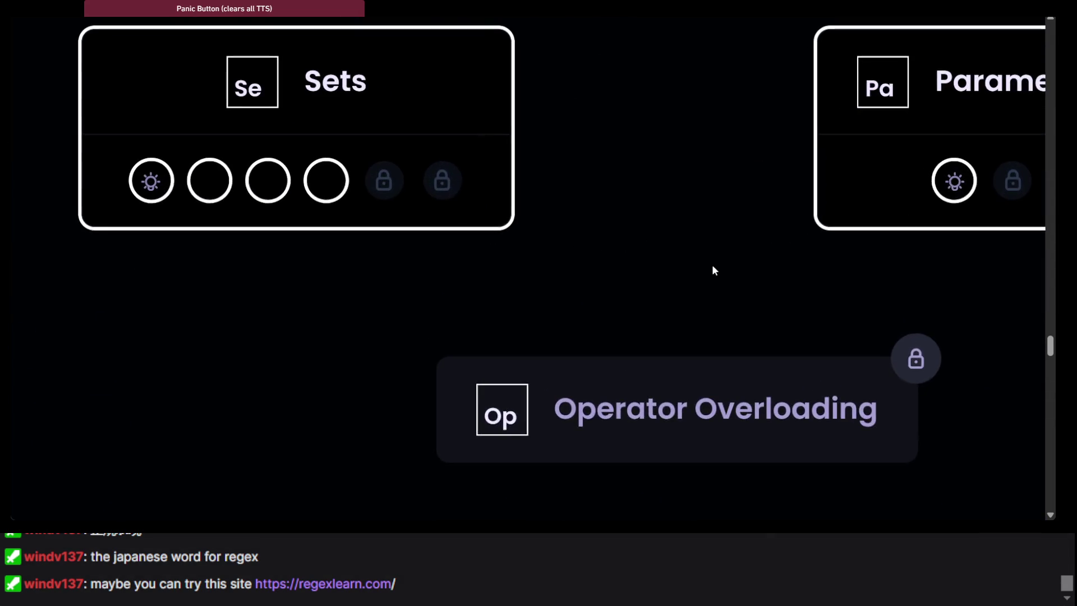
click(253, 84)
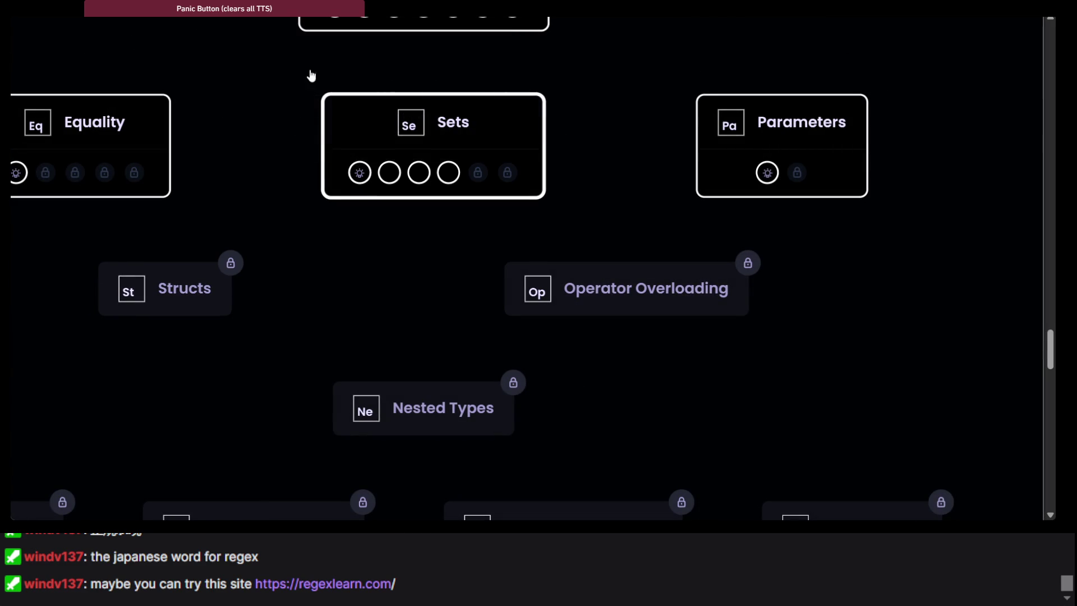
key(ctrl+Tab)
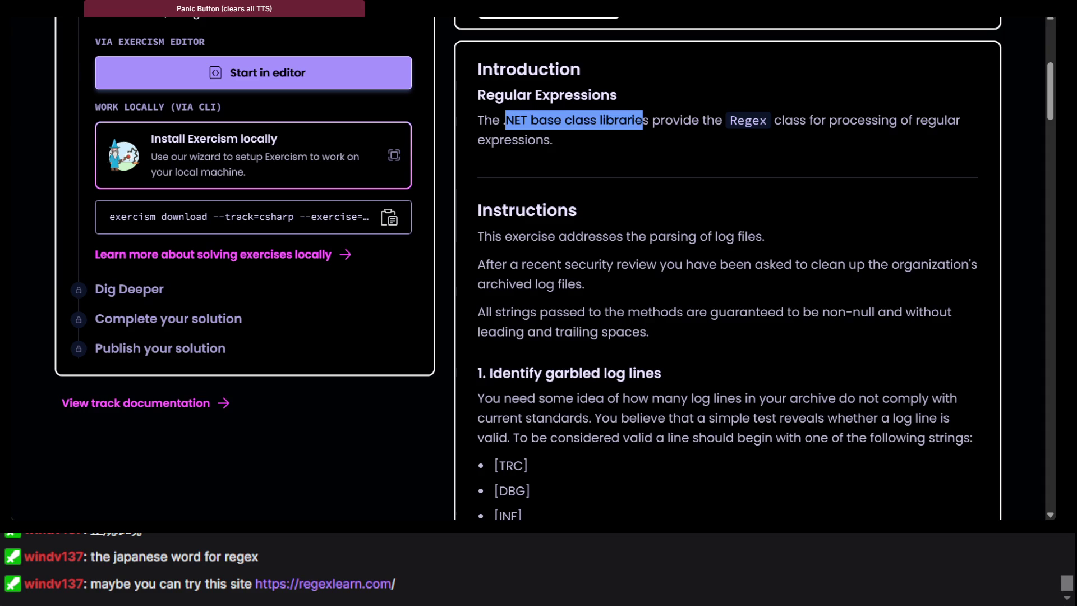
key(ctrl+Tab)
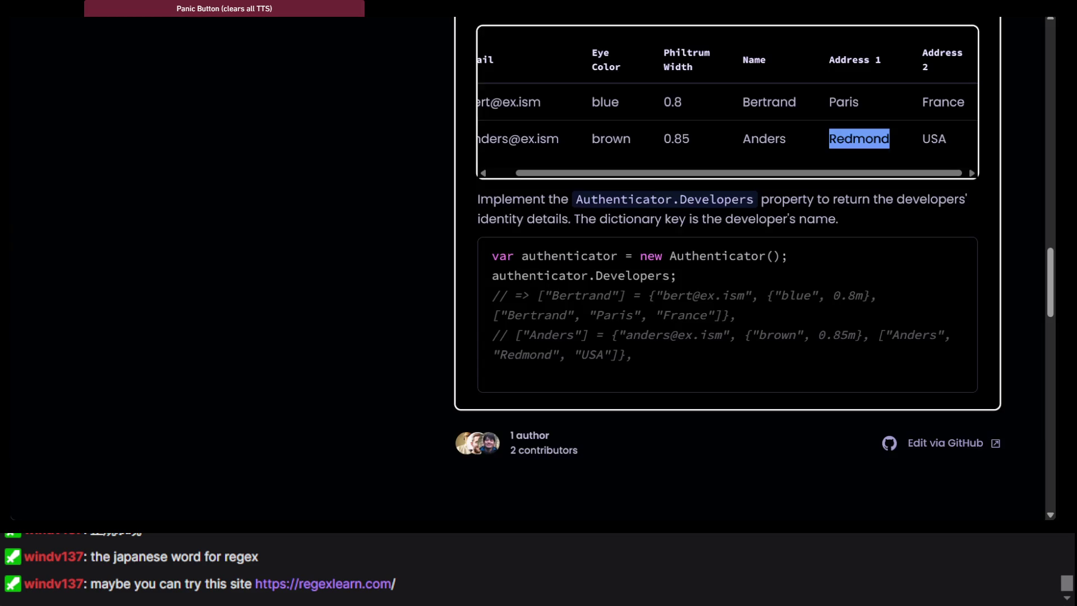
Step: Open the RegexLearn homepage from the Google results and select its intro paragraph
key(ctrl+Tab)
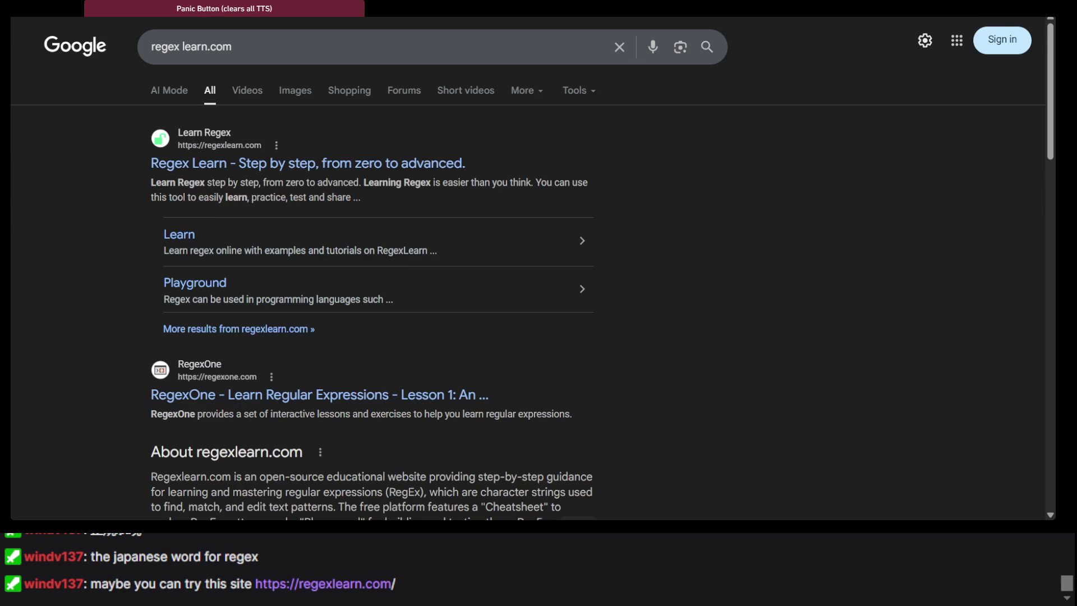
click(332, 163)
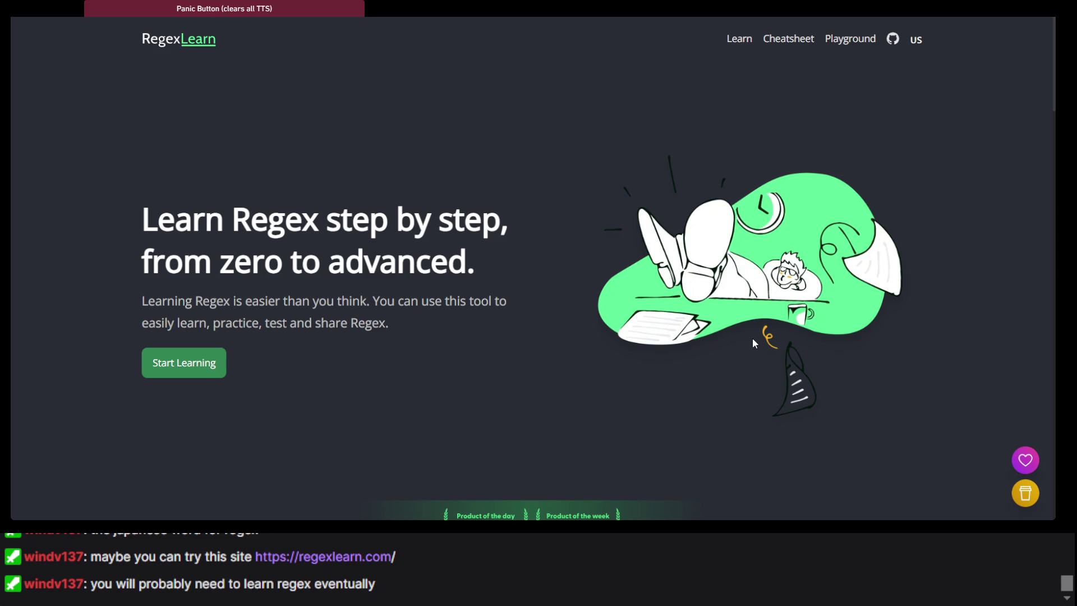
scroll(752, 337, down, 20)
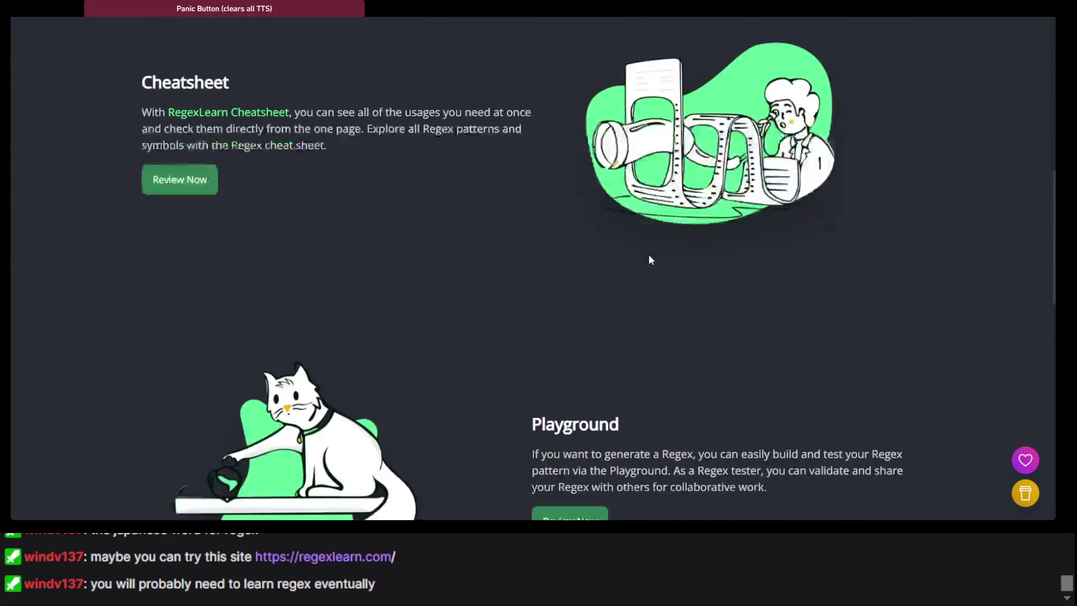
scroll(649, 260, down, 10)
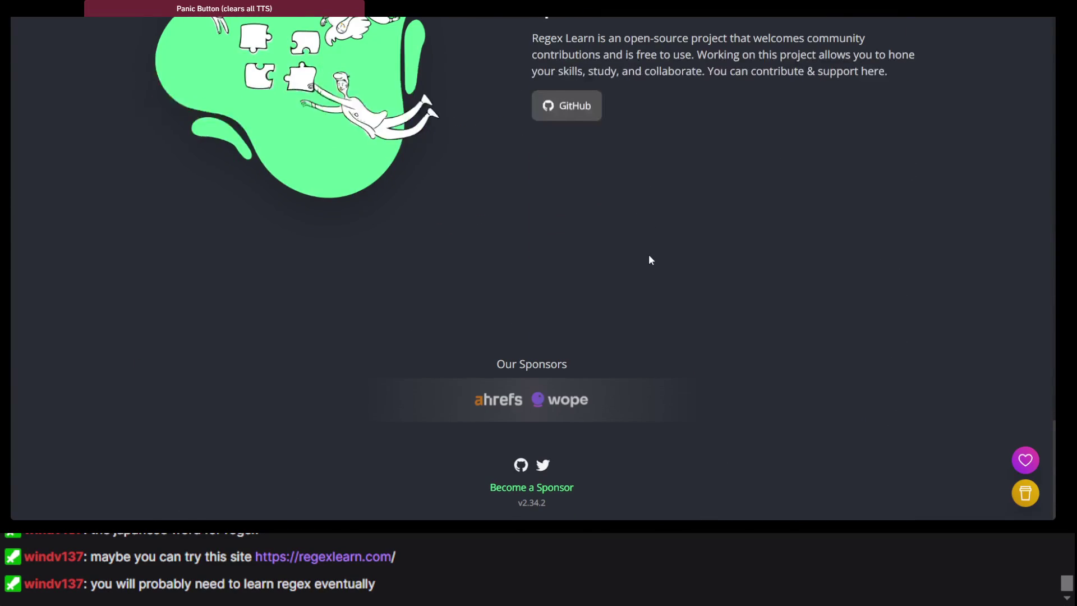
scroll(648, 254, up, 20)
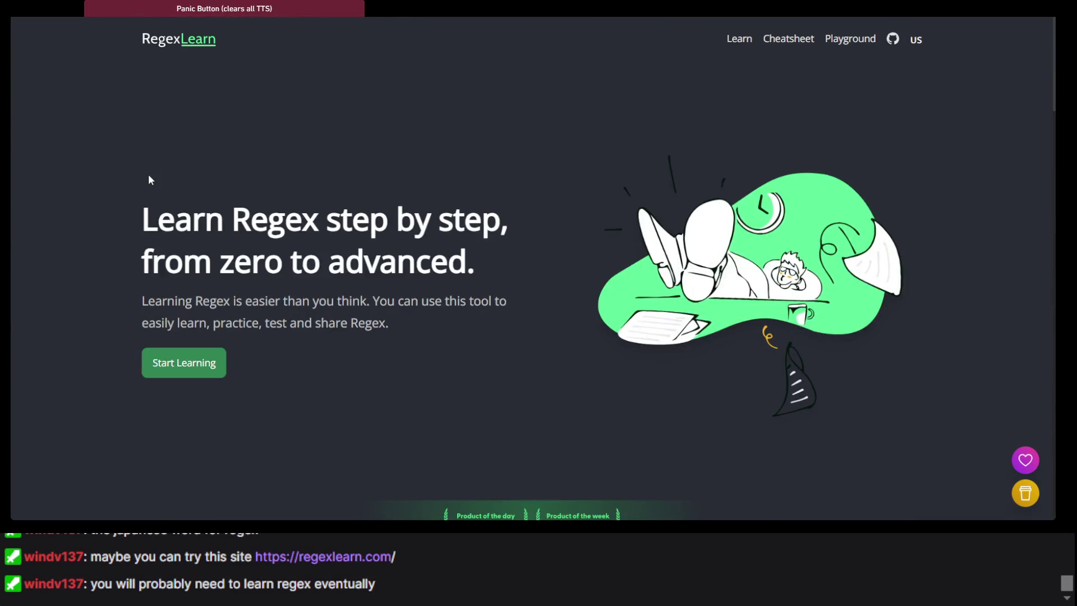
scroll(149, 178, down, 3)
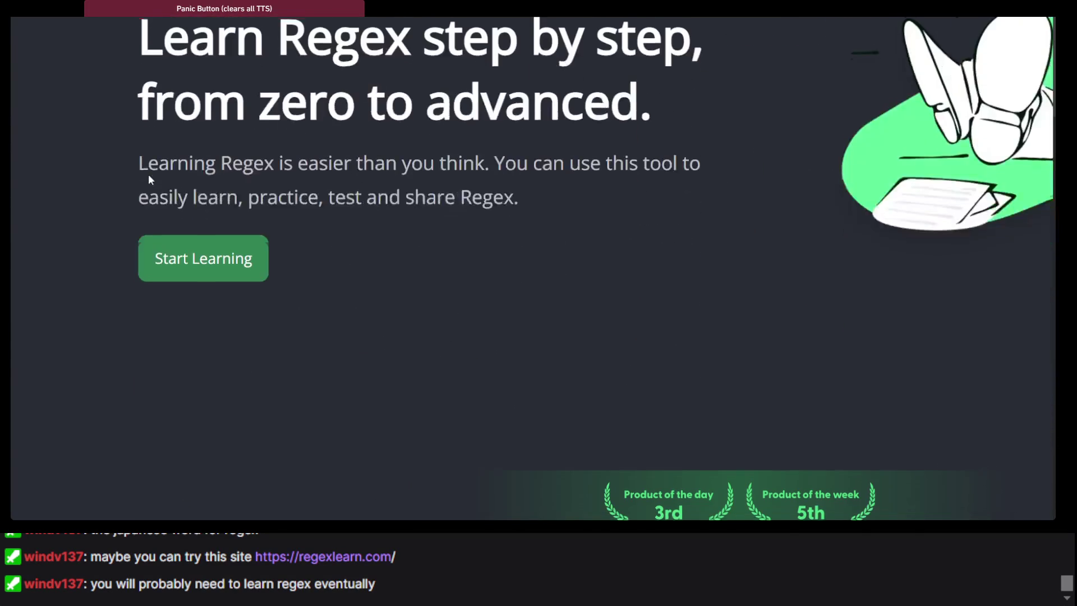
triple_click(265, 159)
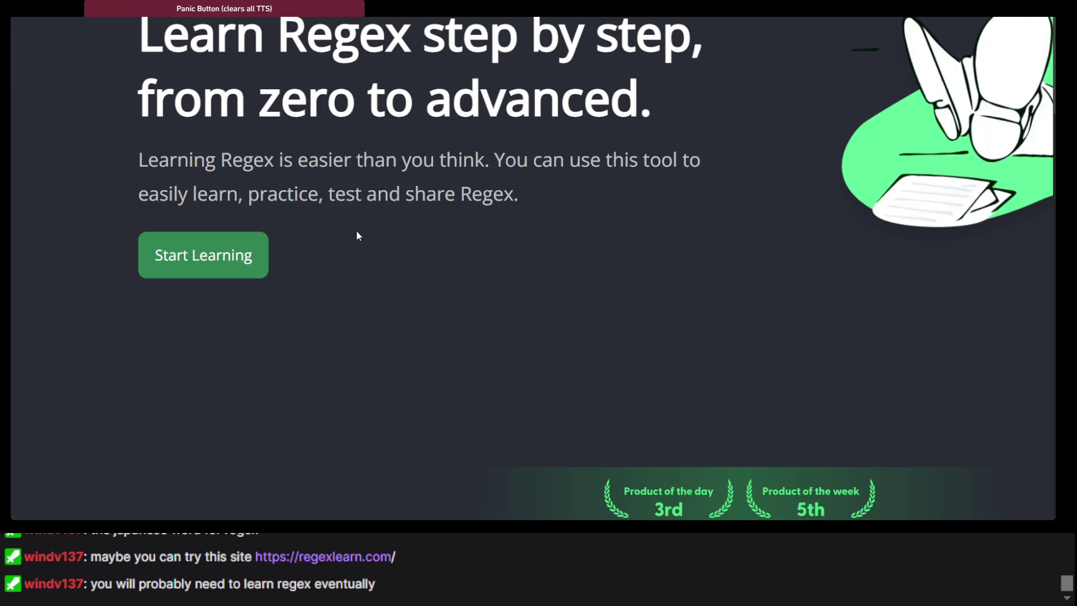
Step: Open the site language list and browse the Learn, Cheatsheet, Playground and Open Source sections
scroll(357, 234, down, 5)
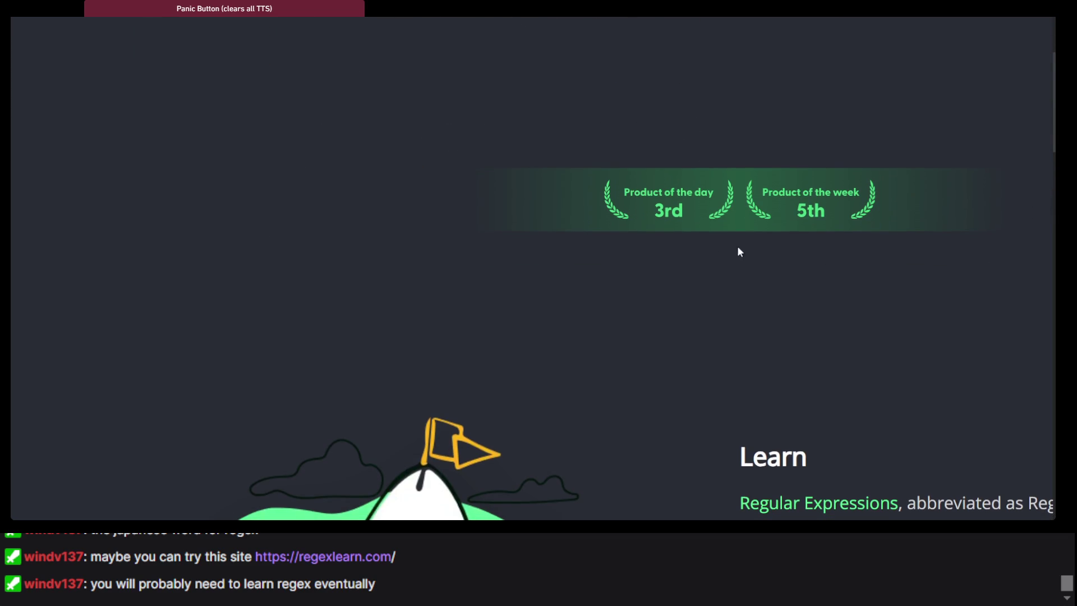
scroll(738, 251, down, 5)
scroll(750, 205, up, 10)
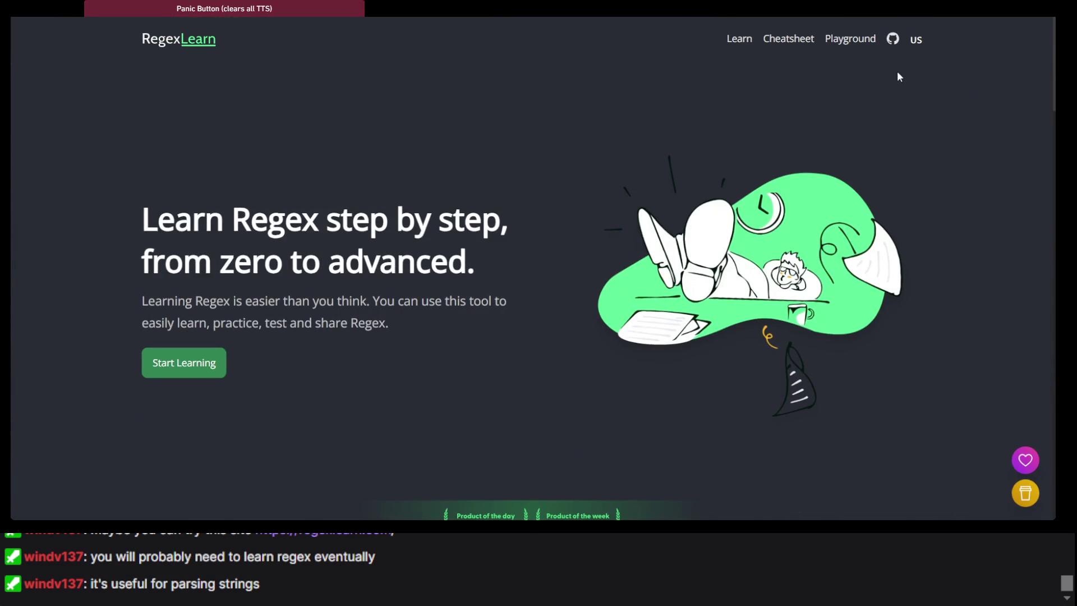
click(917, 42)
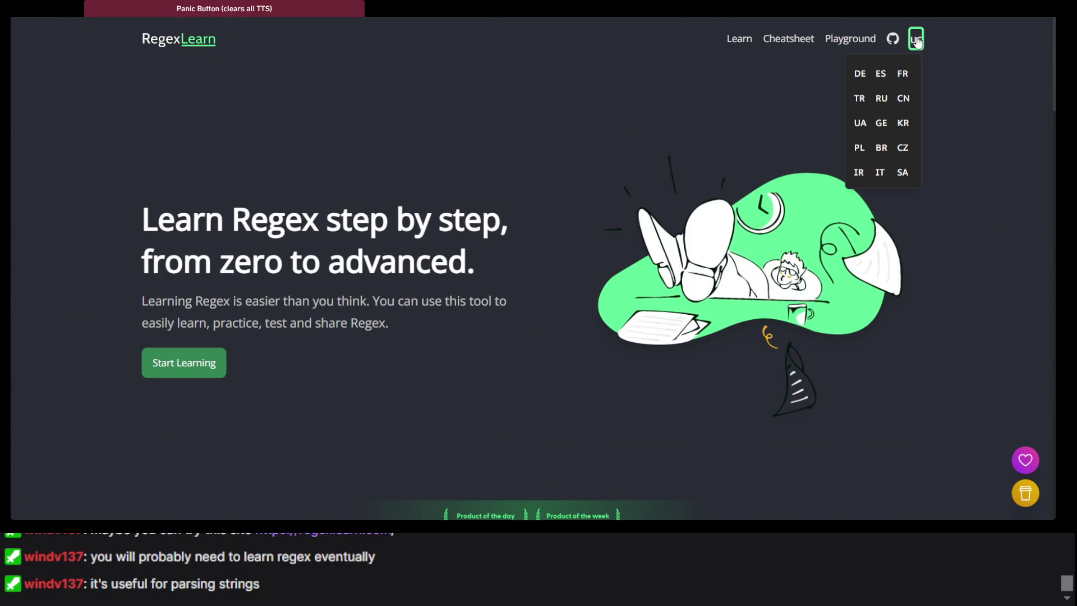
scroll(422, 166, down, 10)
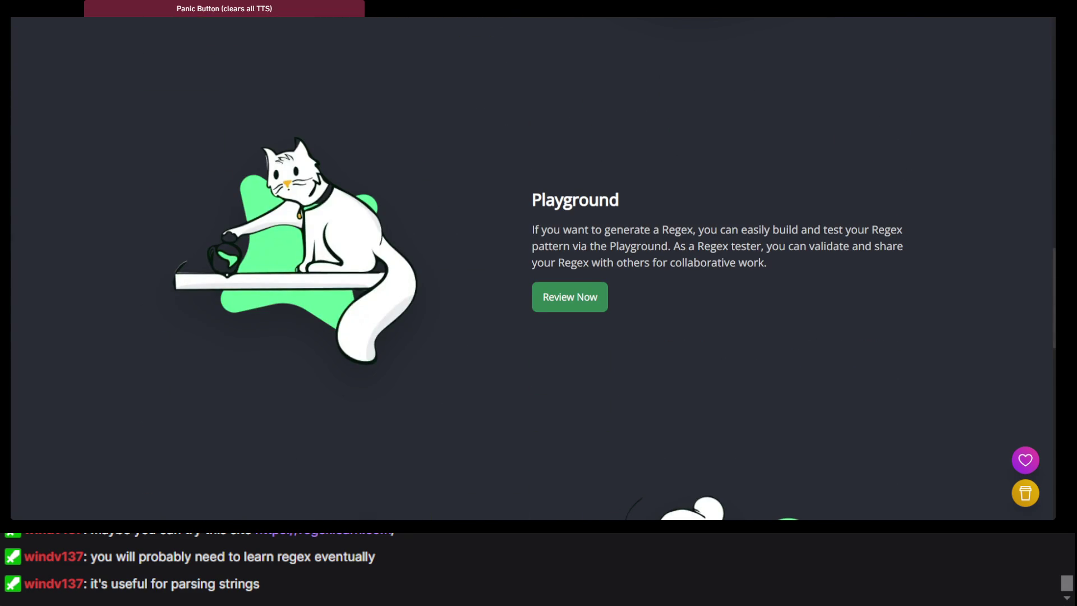
scroll(745, 359, down, 10)
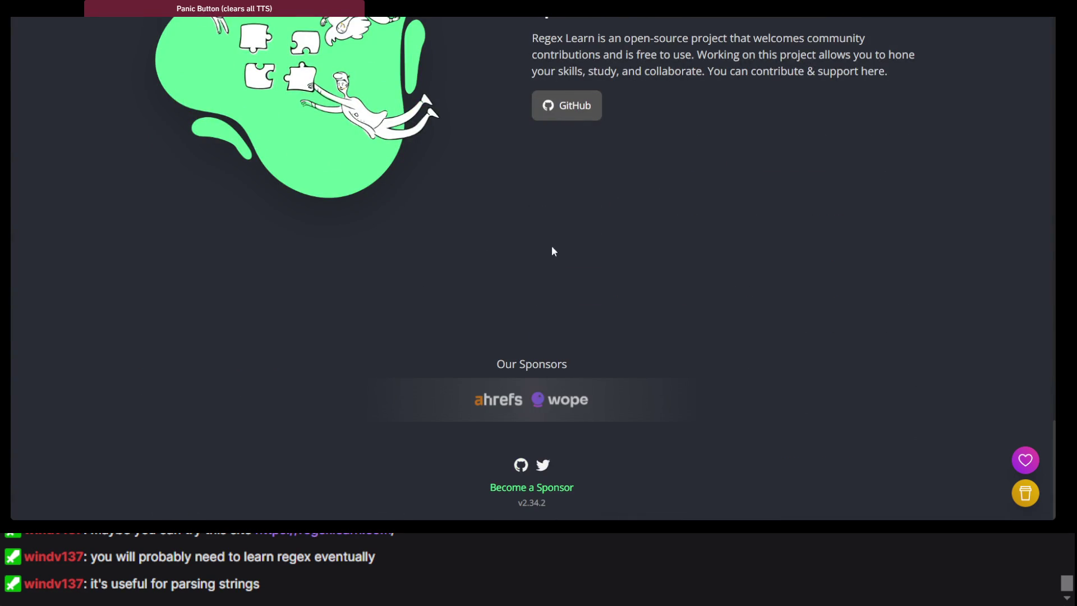
scroll(585, 337, up, 5)
scroll(482, 268, up, 10)
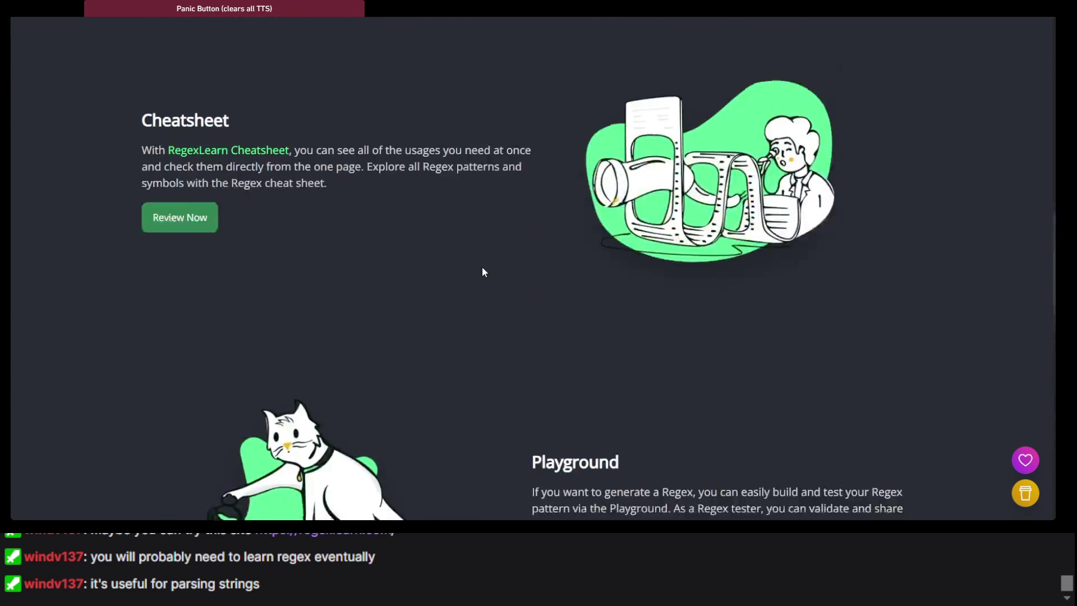
scroll(703, 225, up, 13)
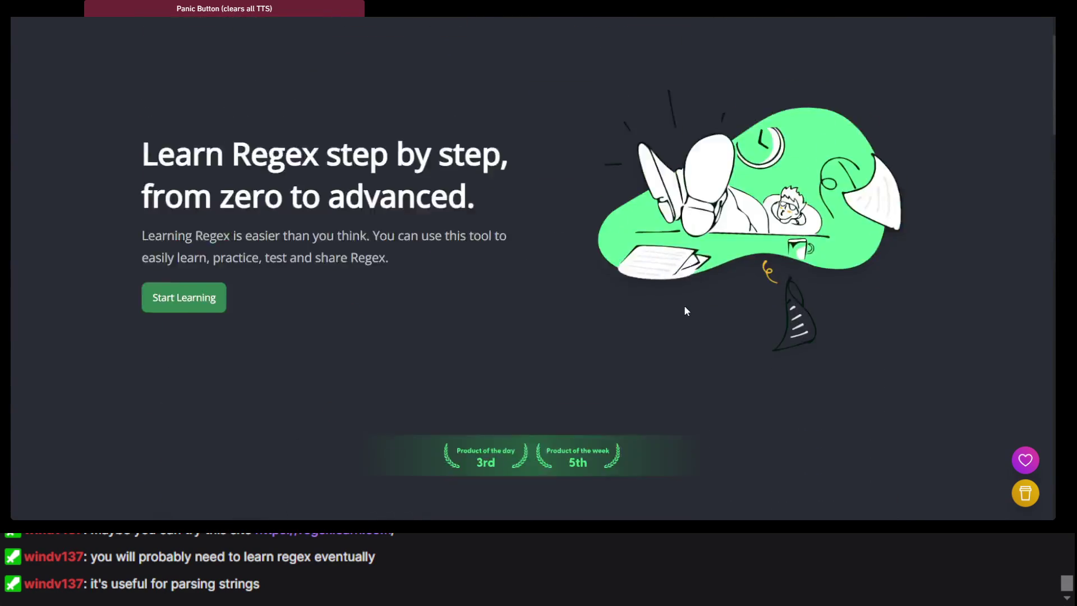
scroll(526, 270, down, 15)
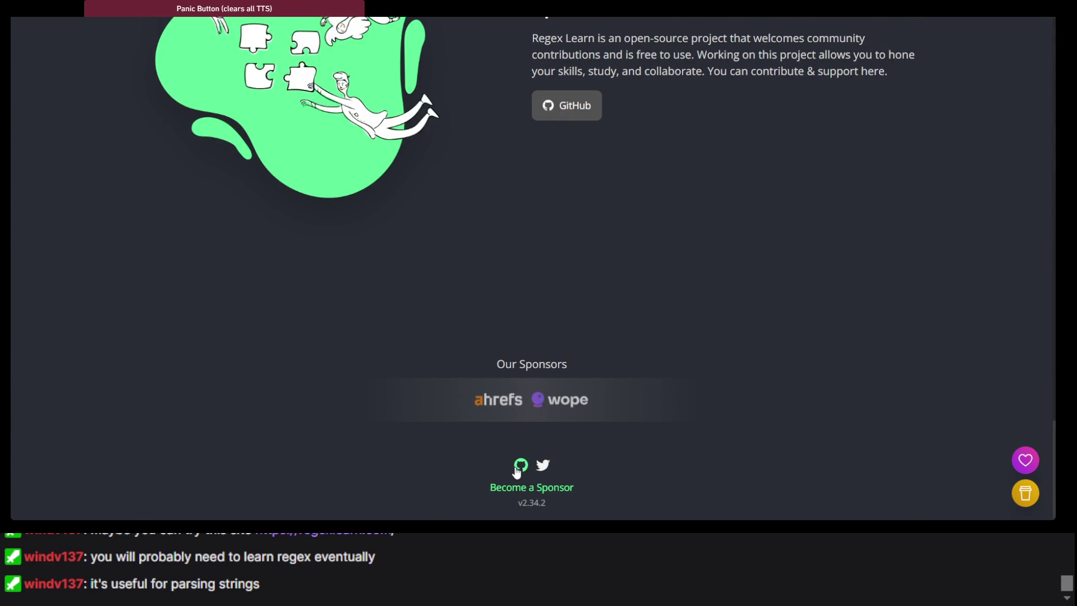
scroll(492, 387, up, 15)
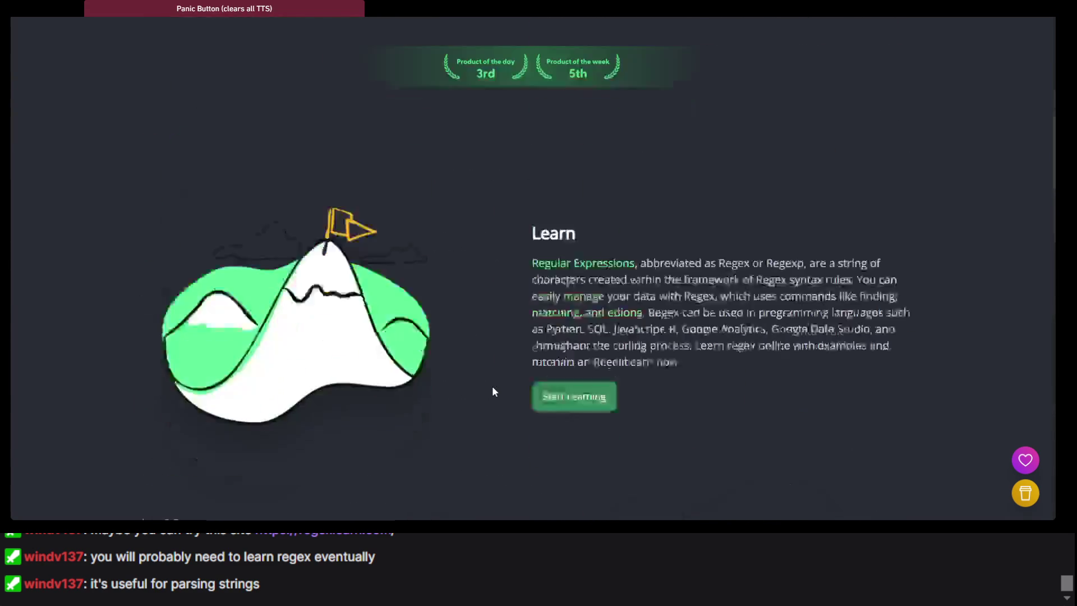
scroll(492, 388, down, 5)
scroll(493, 387, down, 4)
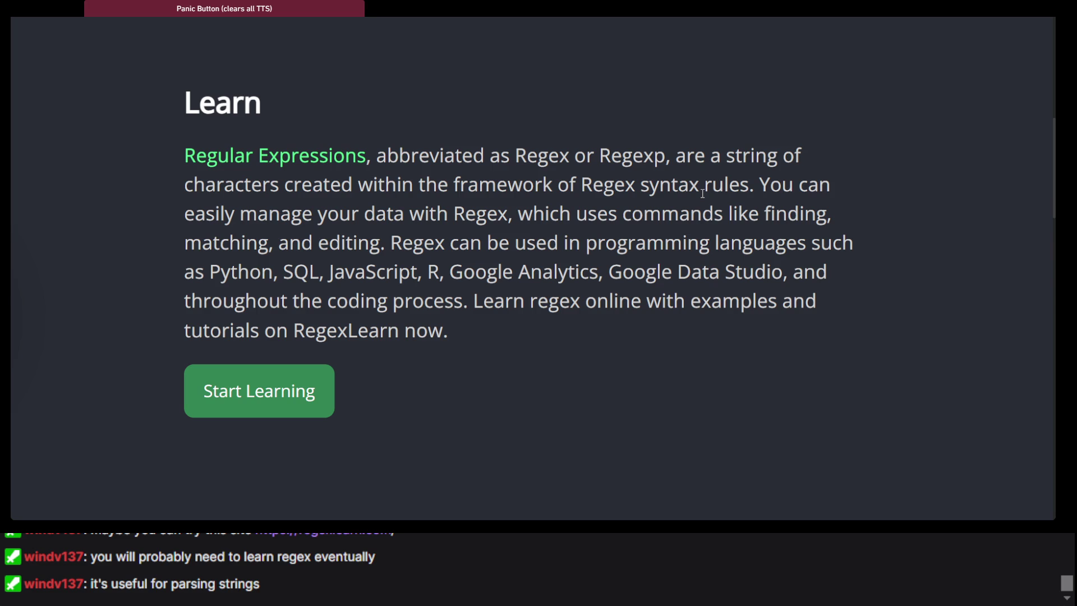
scroll(702, 194, down, 10)
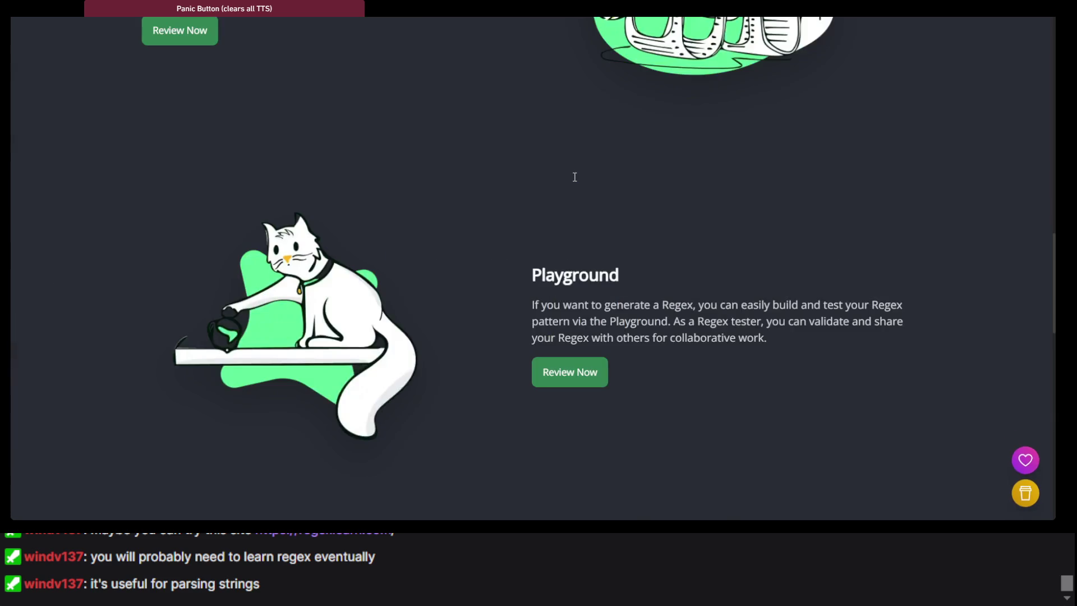
Step: Select the word 'Soon' in the Practice paragraph
scroll(574, 177, down, 10)
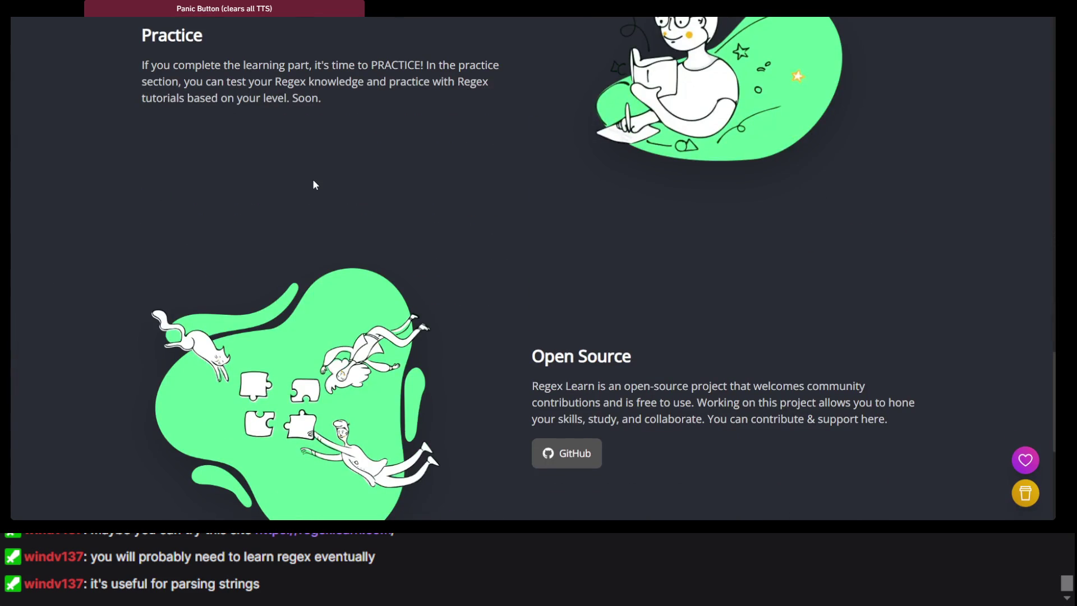
double_click(303, 133)
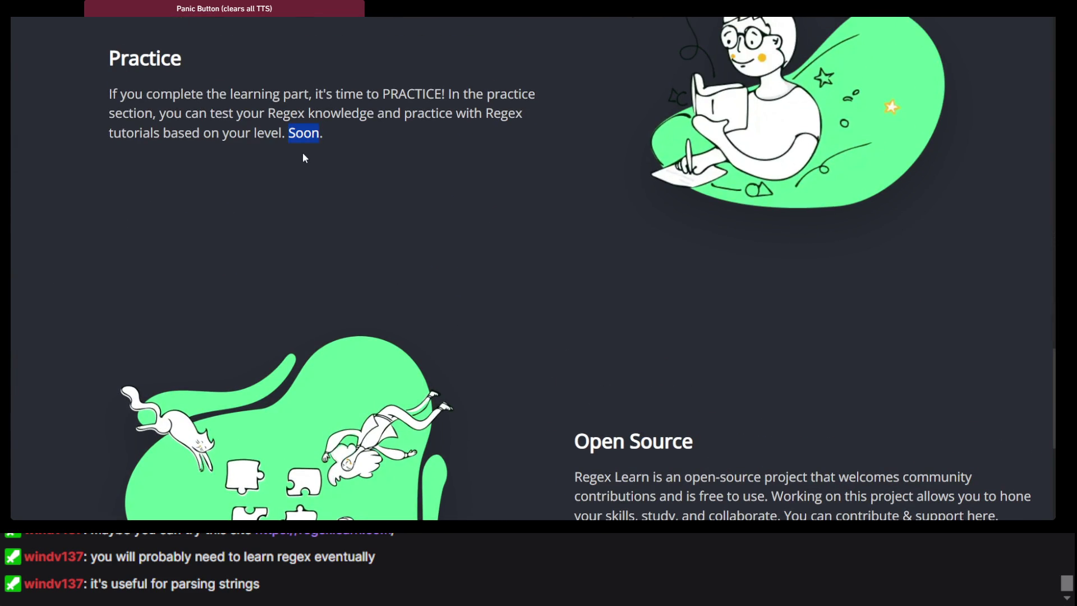
click(303, 155)
triple_click(236, 129)
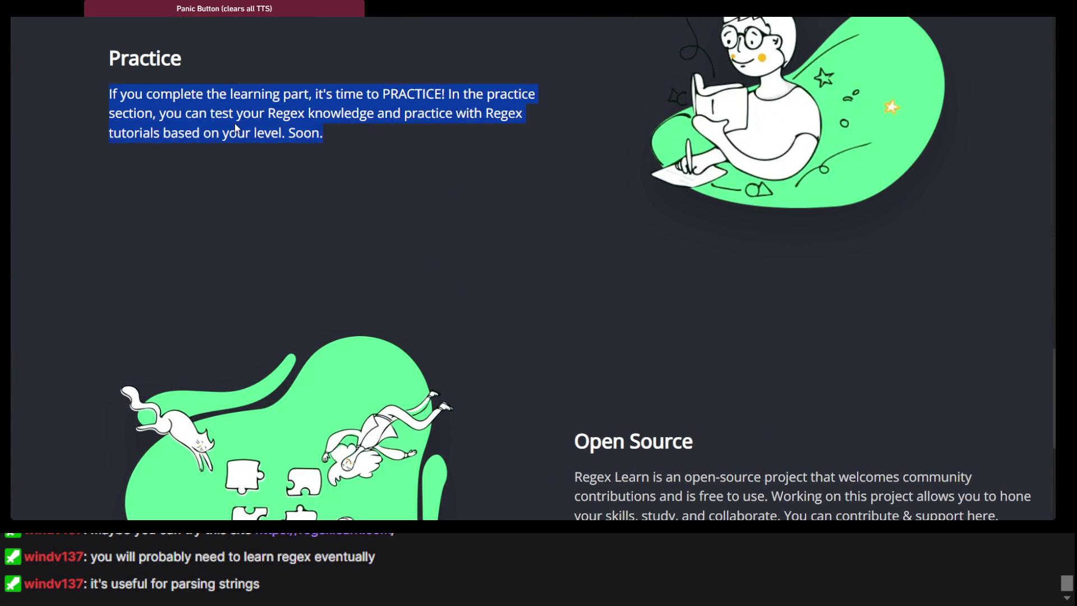
triple_click(279, 137)
click(279, 137)
double_click(297, 138)
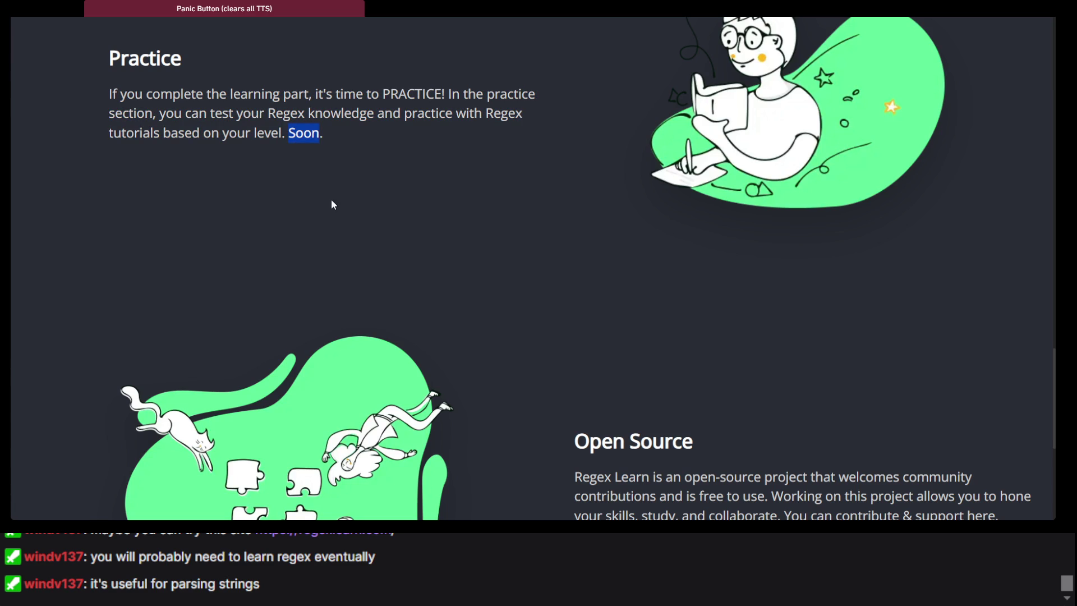
Step: Scroll back up to the 'Learn Regex step by step' hero section
scroll(331, 201, down, 5)
scroll(508, 188, right, 3)
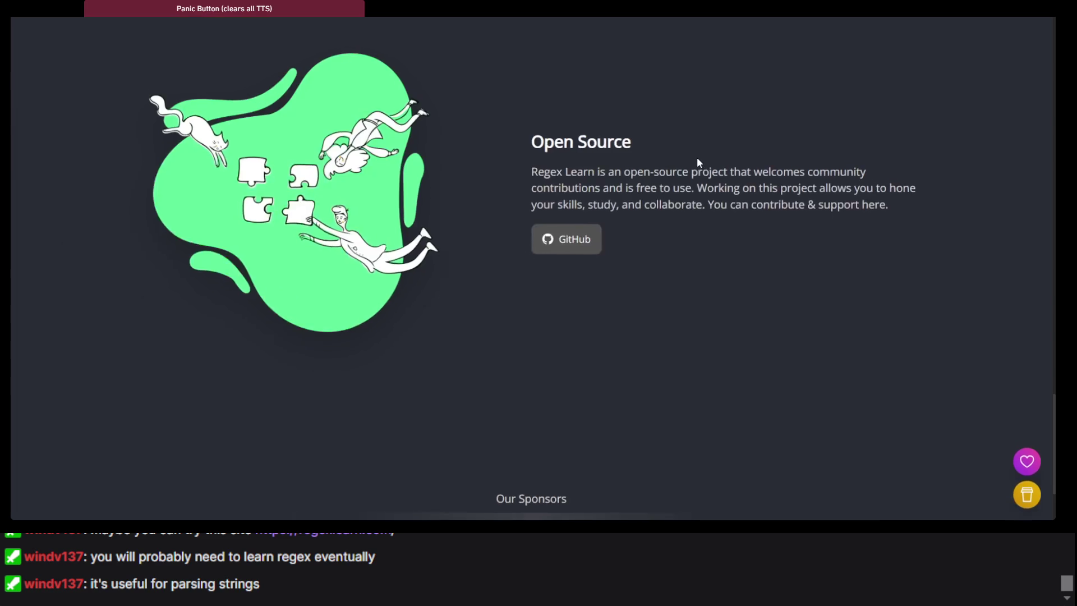
scroll(698, 162, up, 15)
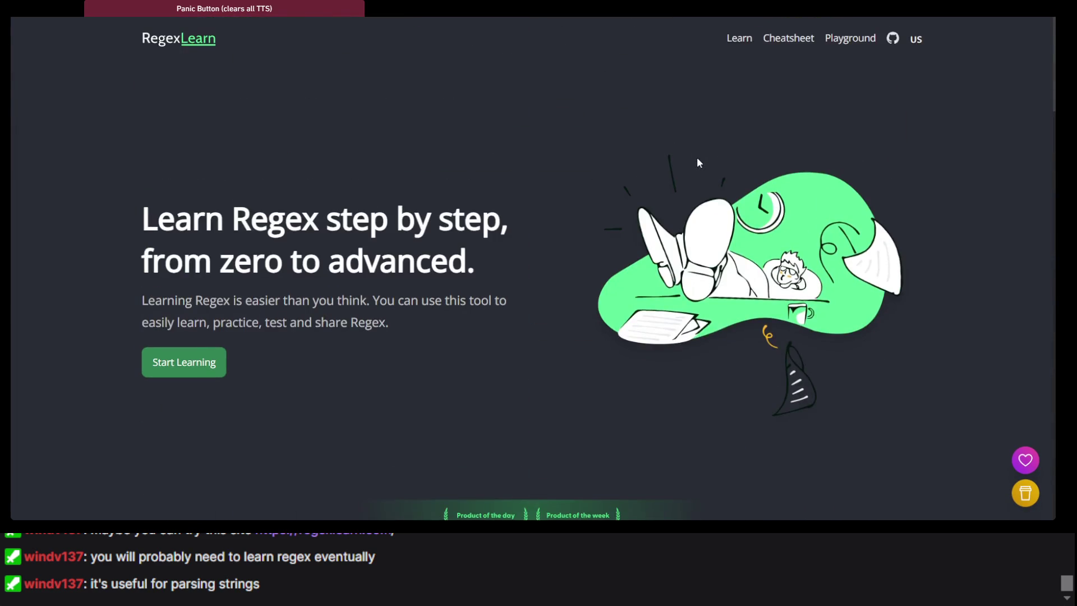
scroll(383, 182, down, 3)
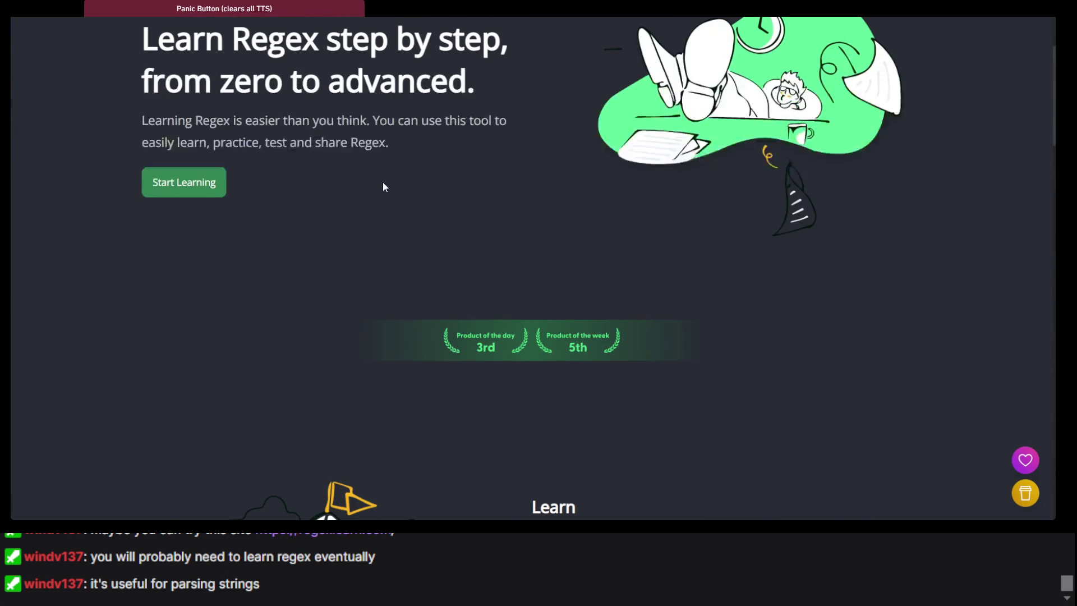
Step: Start the Regex 101 - EN tutorial at its Intro step, selecting then clearing the sample text
click(174, 193)
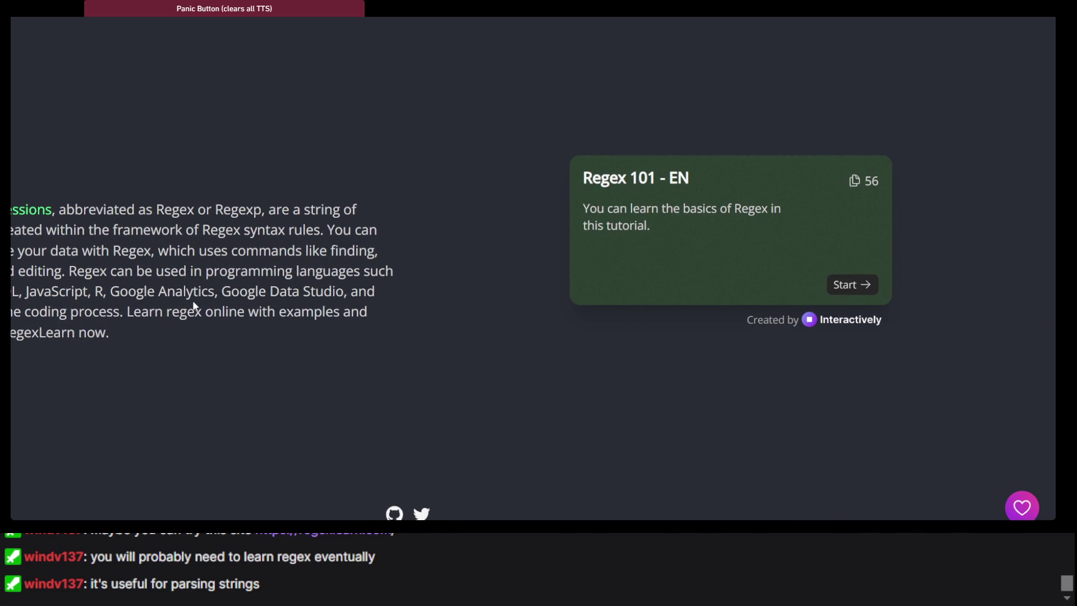
click(774, 289)
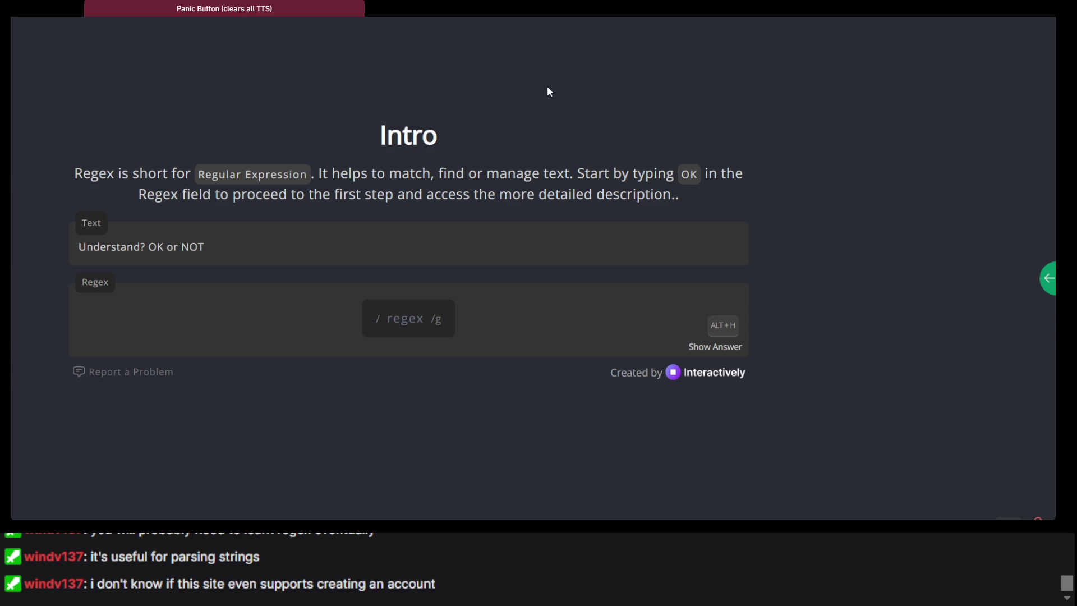
scroll(345, 132, up, 2)
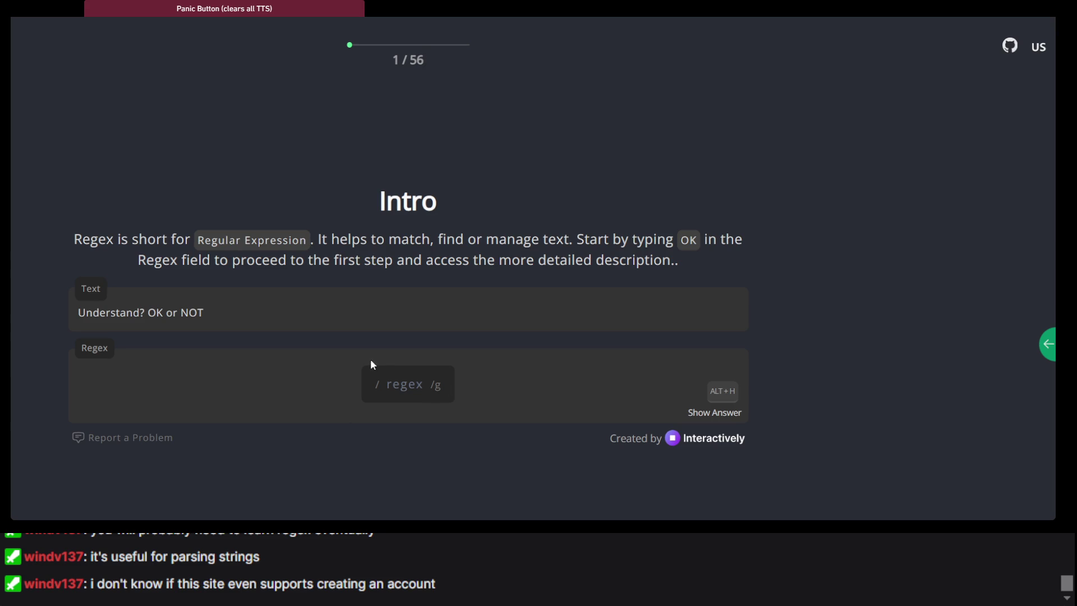
triple_click(336, 284)
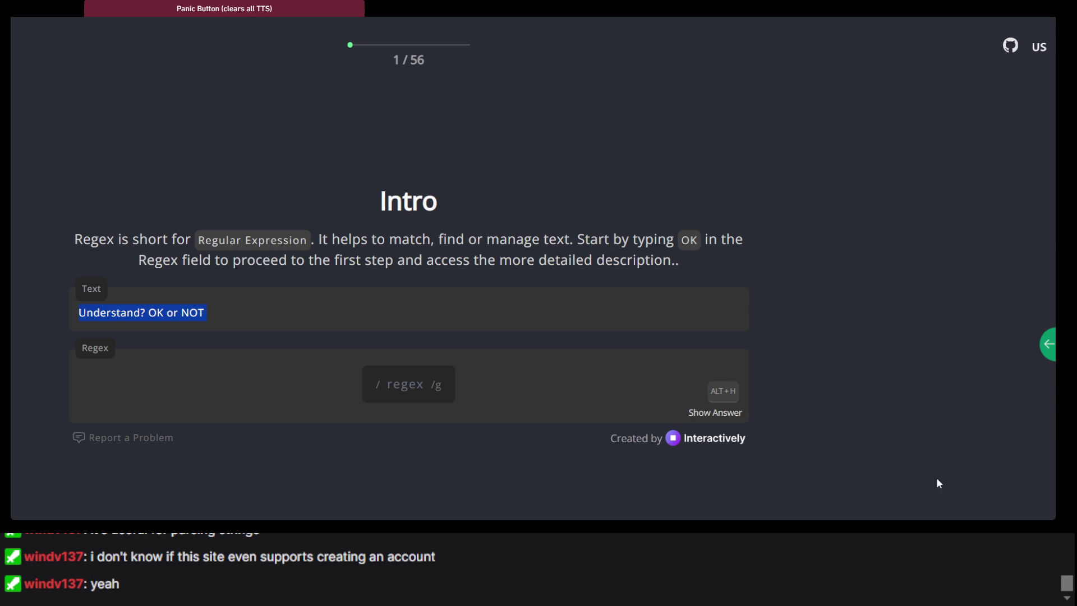
key(alt+Tab)
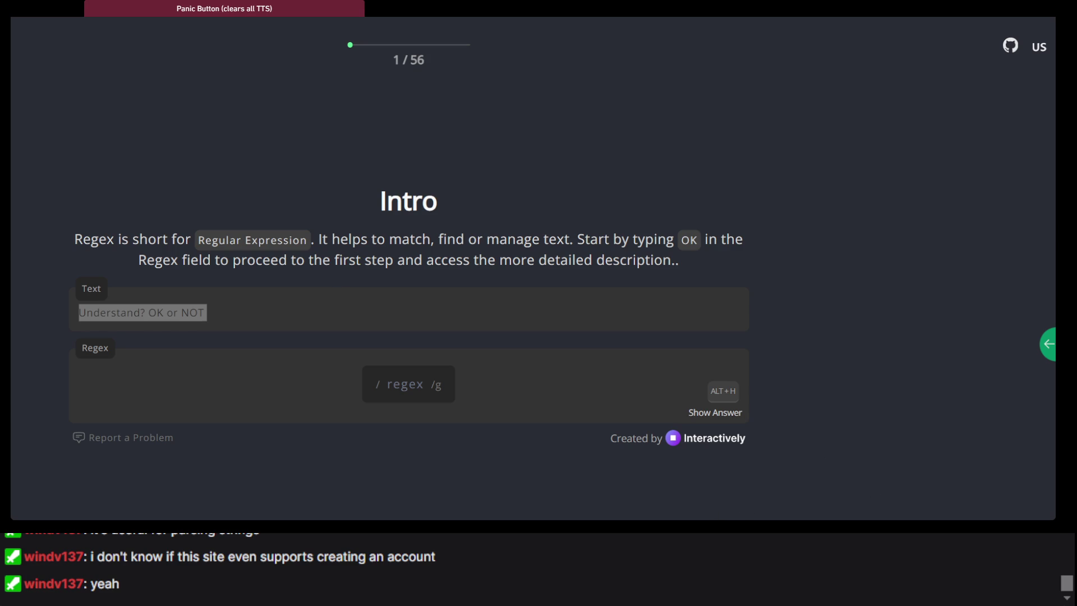
click(800, 303)
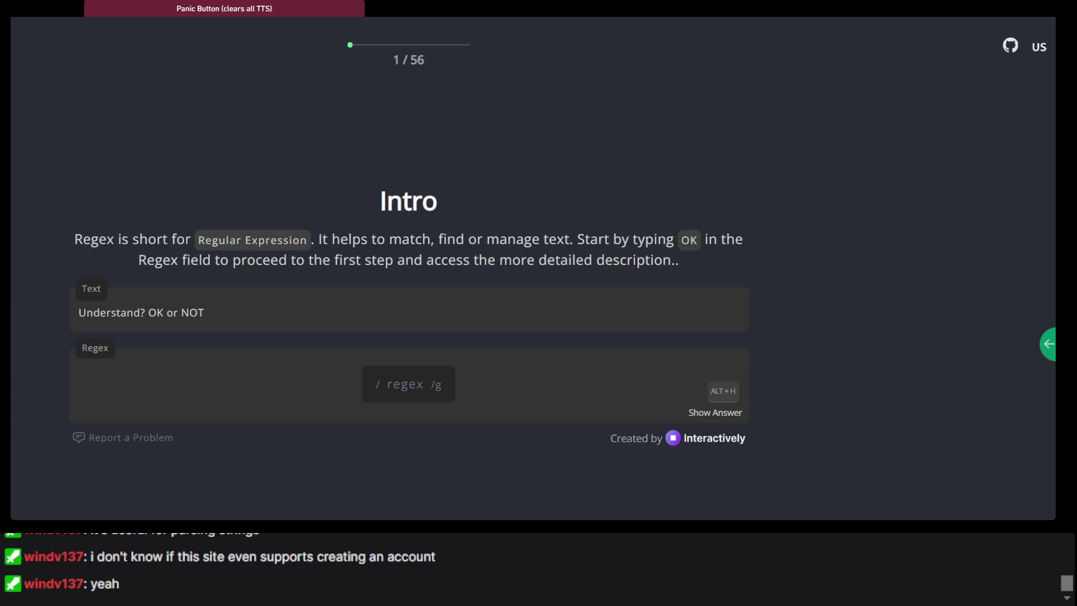
Step: Return to the .NET regex documentation and scroll through its examples
key(ctrl+Tab)
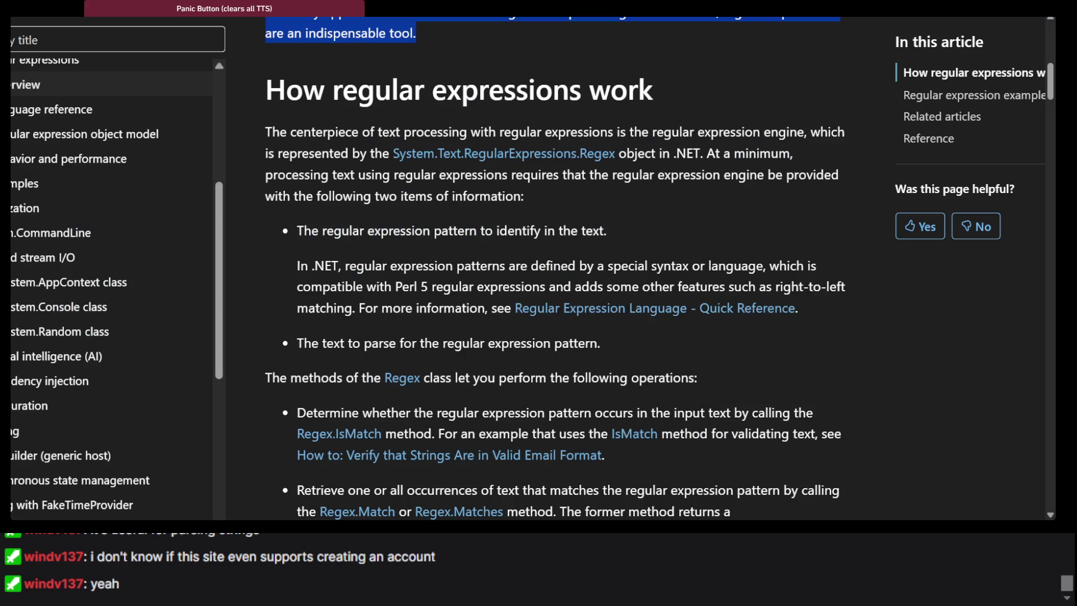
scroll(347, 223, down, 10)
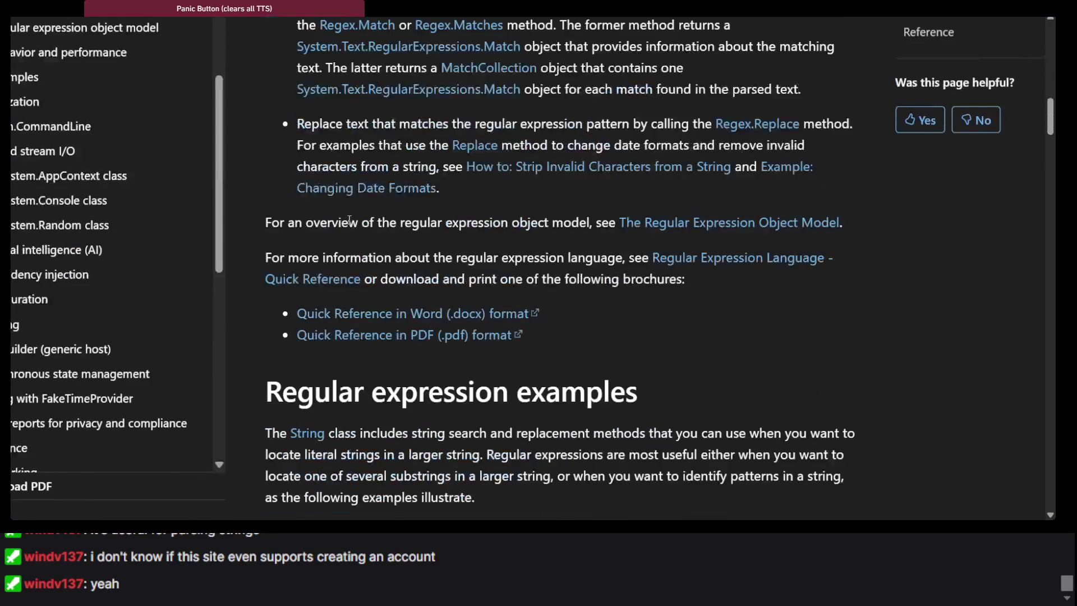
scroll(348, 223, down, 5)
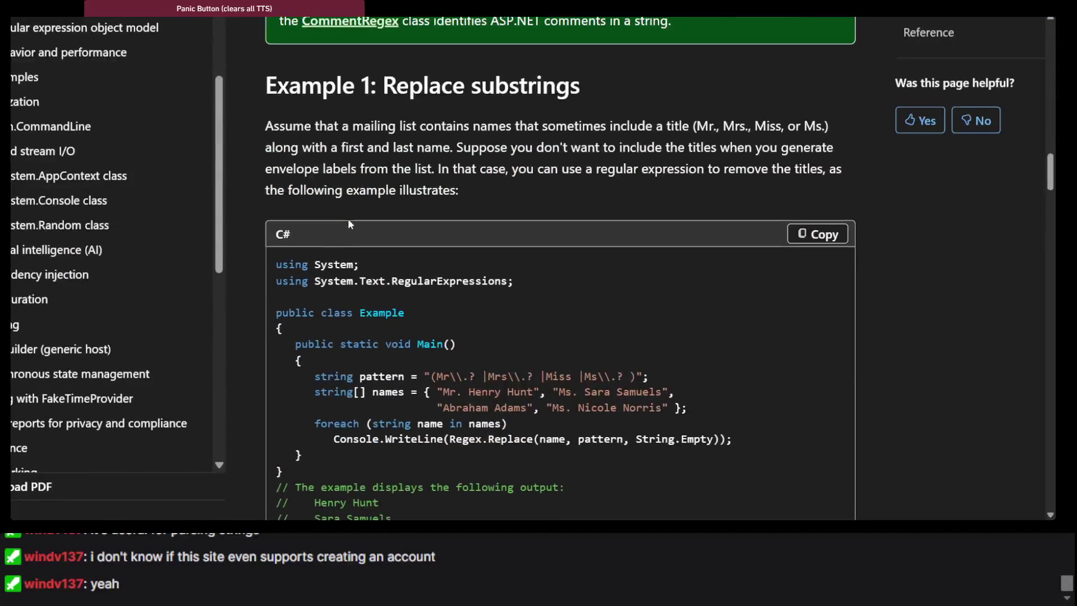
scroll(348, 223, down, 6)
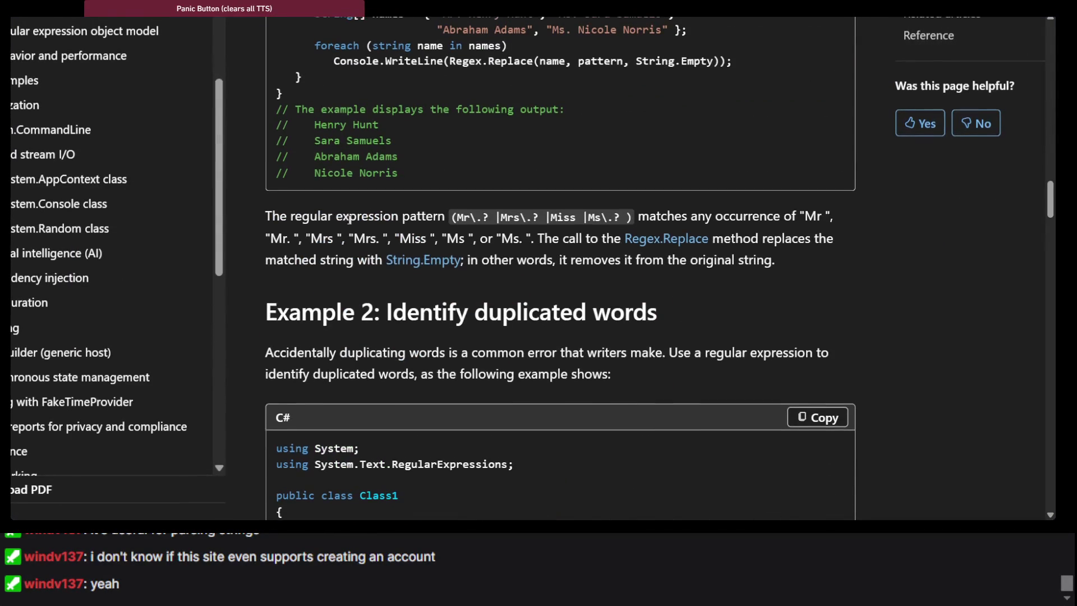
scroll(349, 219, down, 11)
scroll(349, 219, down, 20)
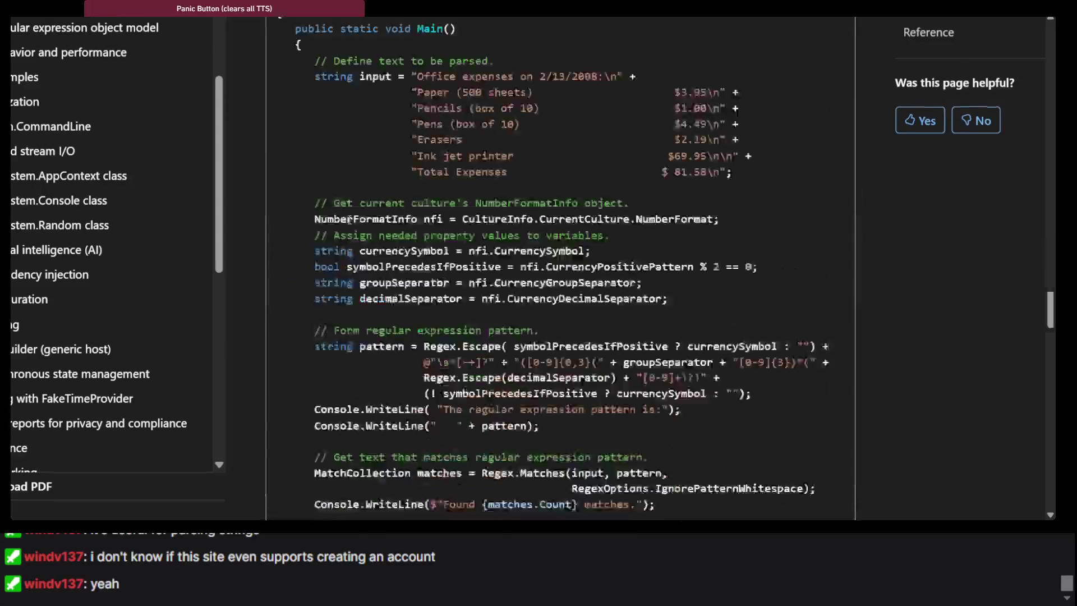
scroll(348, 224, up, 6)
Step: Open the Quick Reference article, skim it, then go back to the RegexLearn Intro step
click(349, 235)
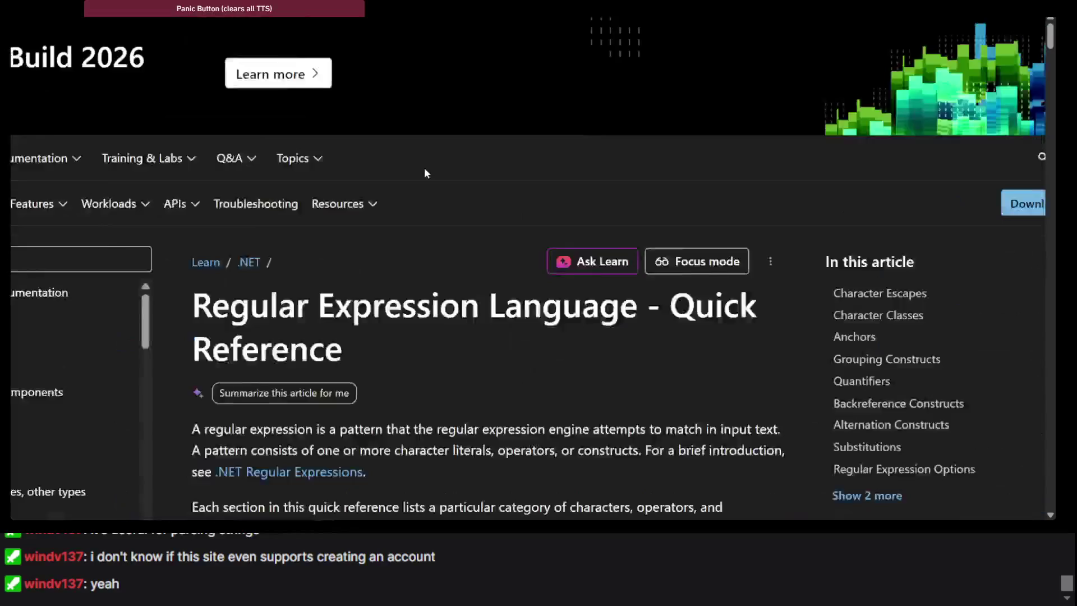
scroll(425, 168, down, 20)
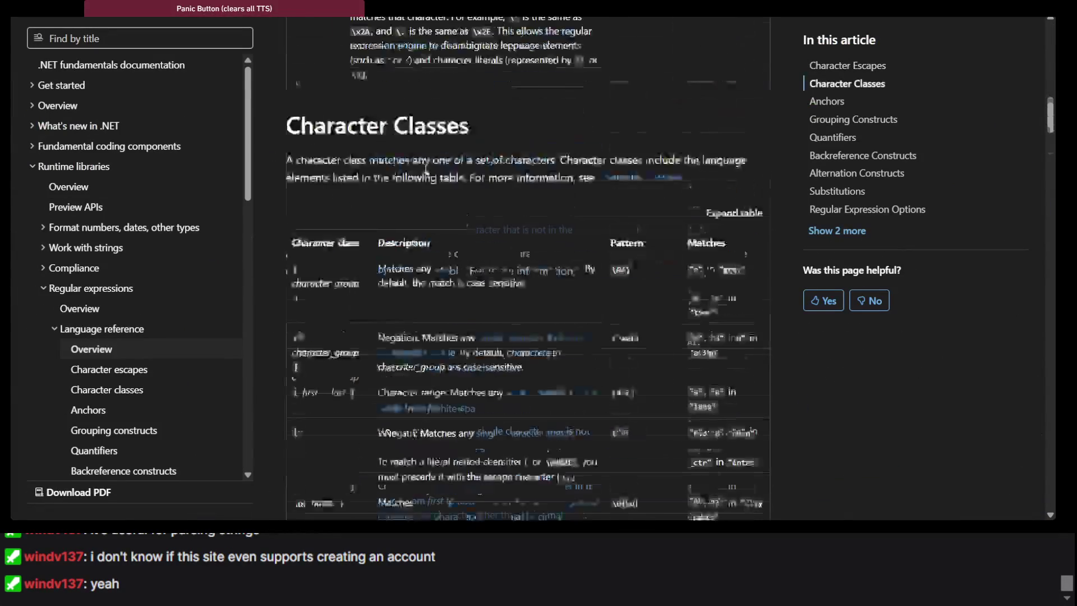
scroll(424, 168, down, 15)
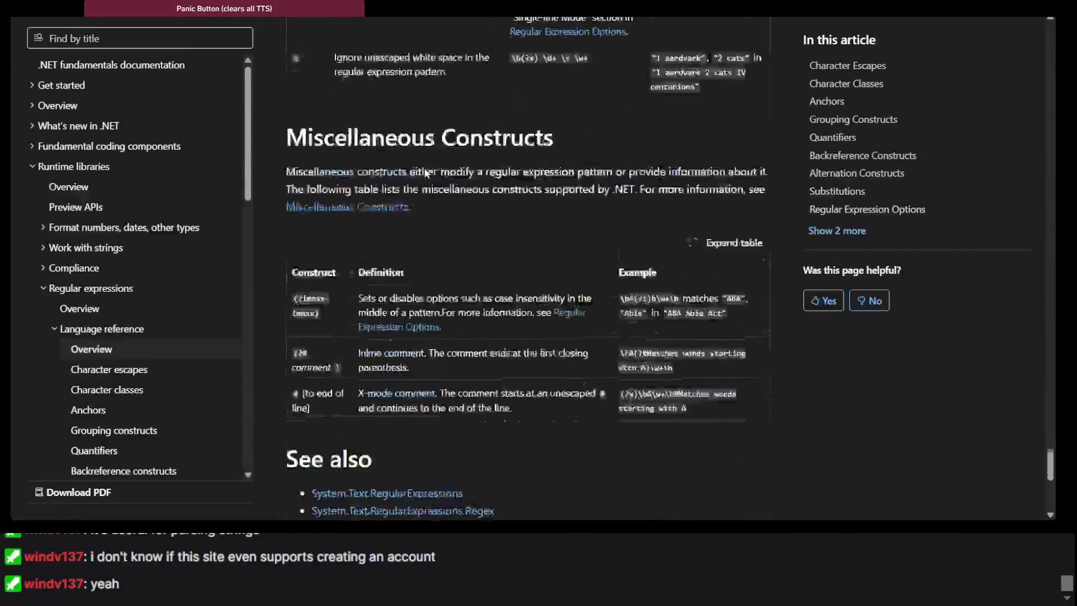
key(ctrl+Tab)
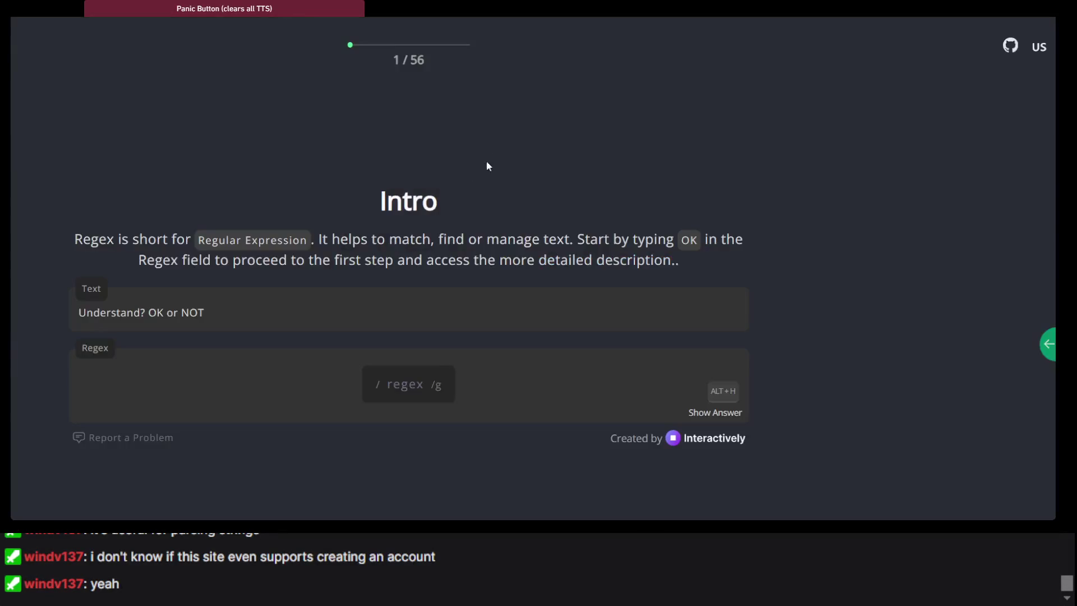
key(ctrl+shift+Tab)
key(ctrl+shift+Tab)
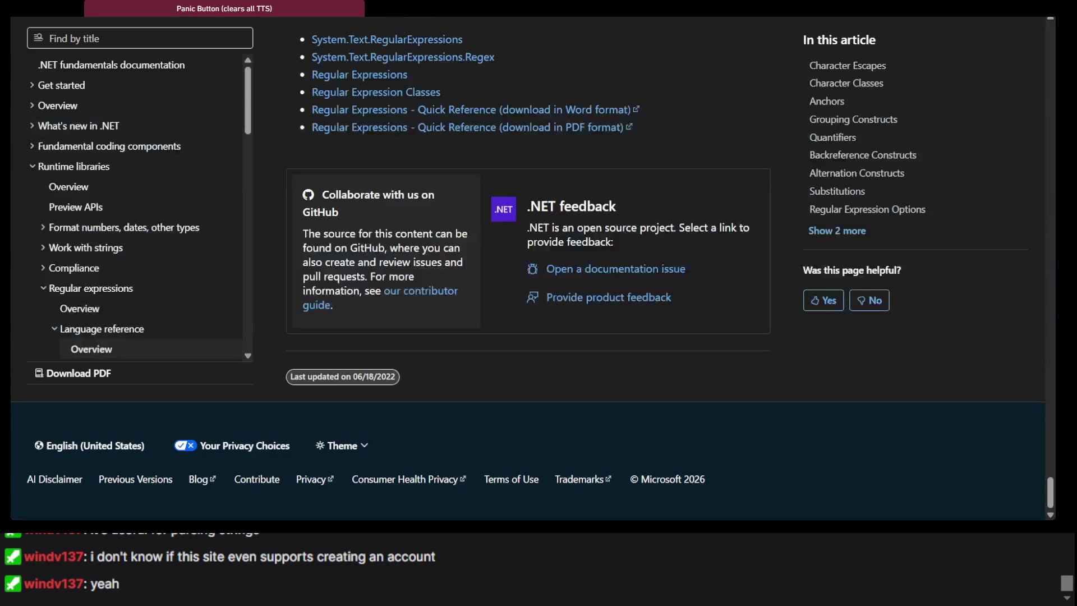
key(ctrl+Tab)
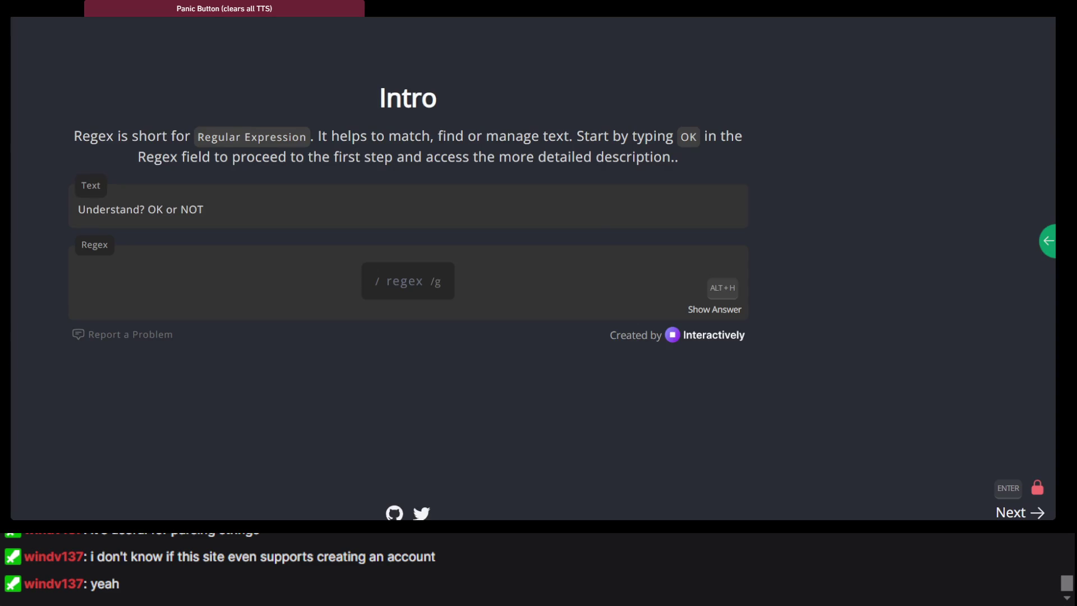
key(ctrl+shift+Tab)
key(ctrl+shift+Tab)
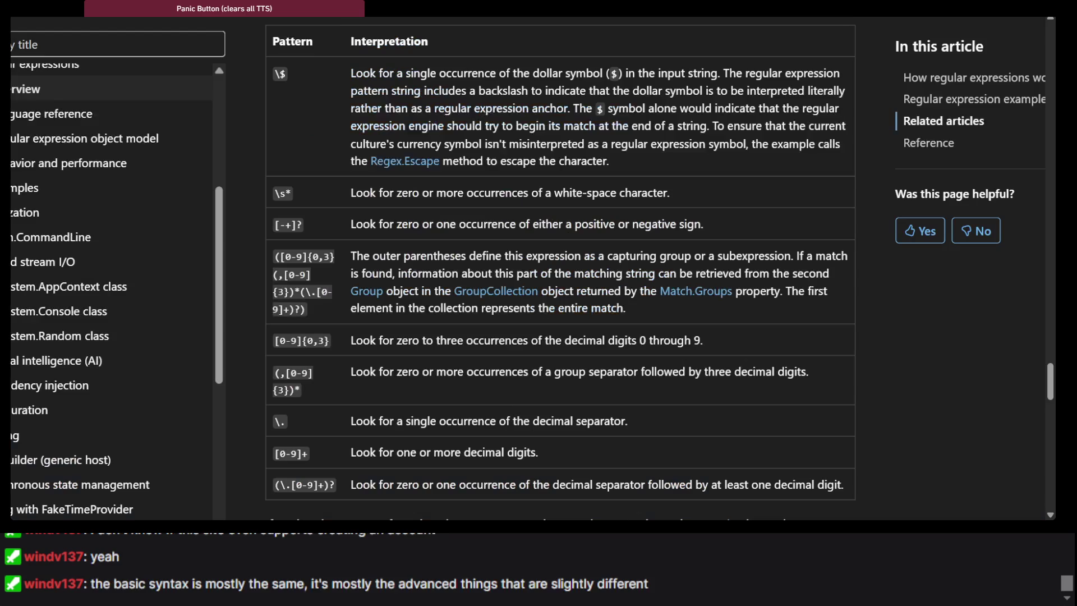
key(ctrl+Tab)
scroll(422, 209, up, 15)
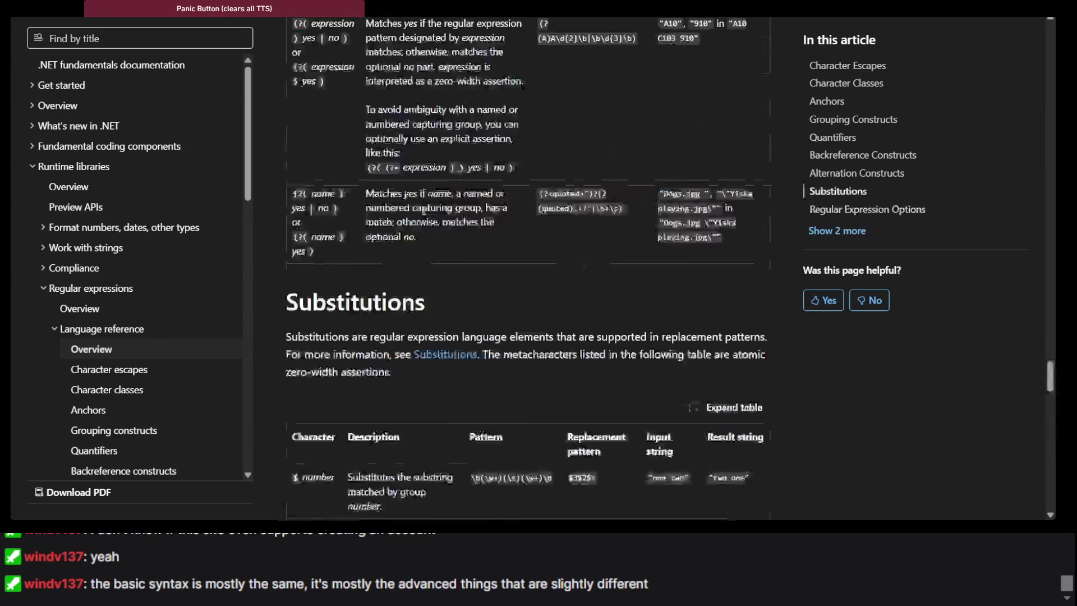
key(ctrl+Tab)
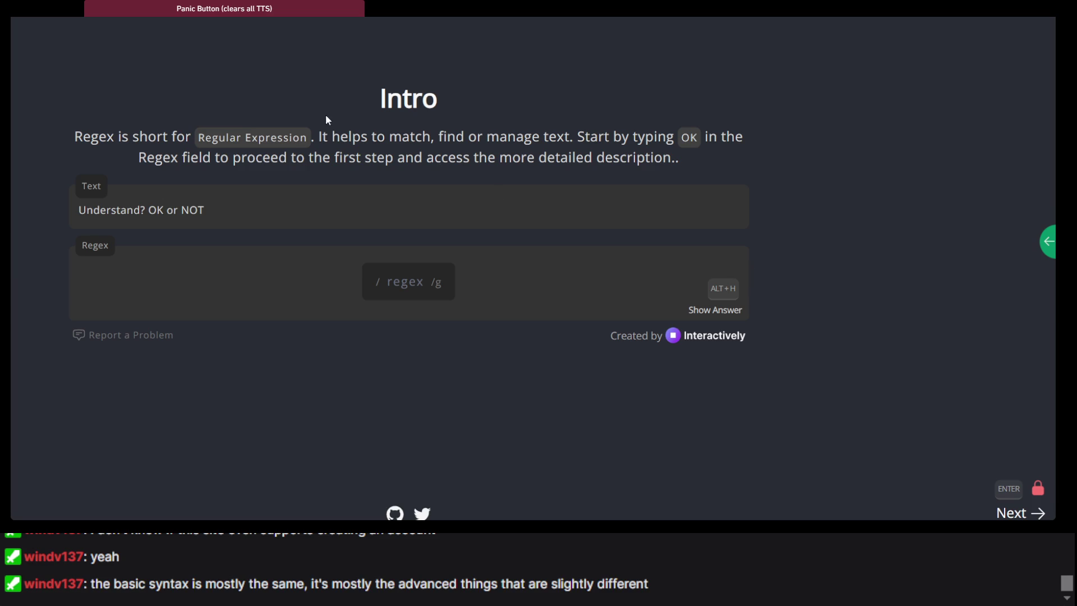
key(ctrl+Tab)
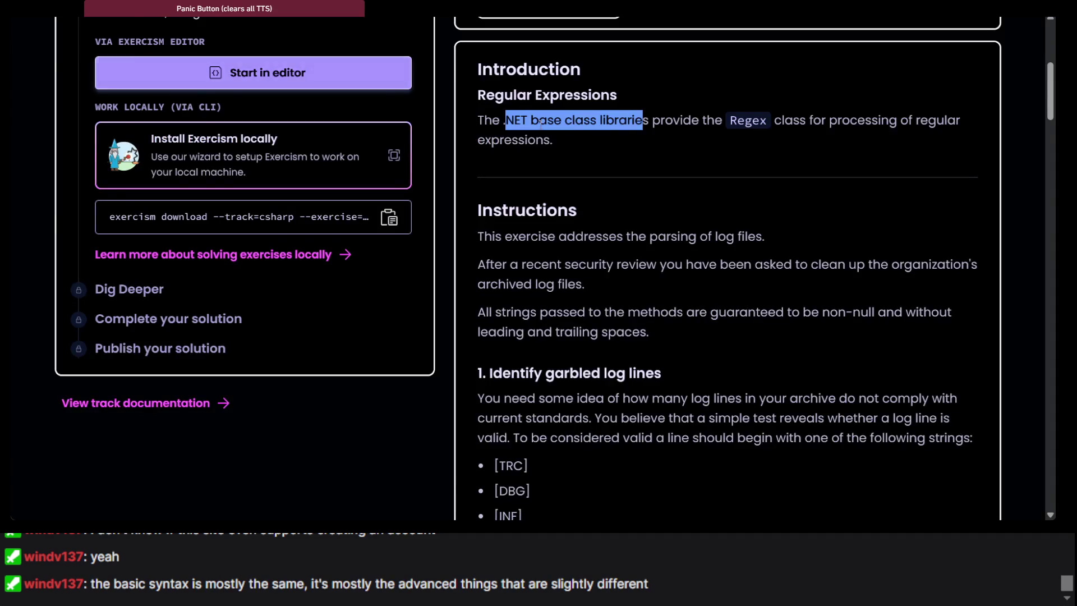
scroll(541, 123, down, 15)
scroll(541, 123, up, 15)
scroll(540, 123, down, 20)
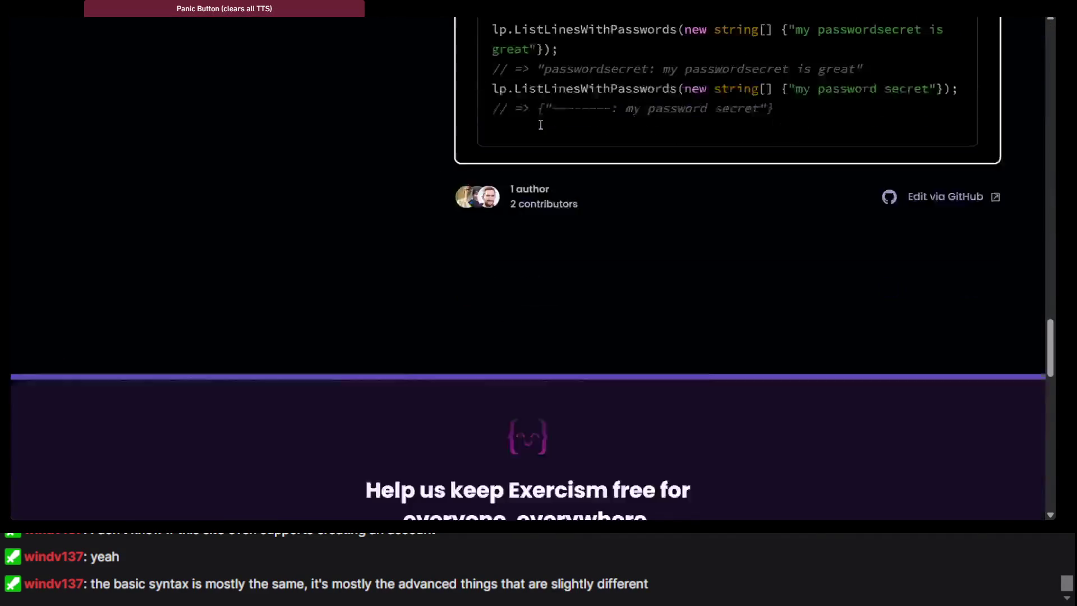
scroll(540, 124, down, 10)
scroll(541, 124, up, 15)
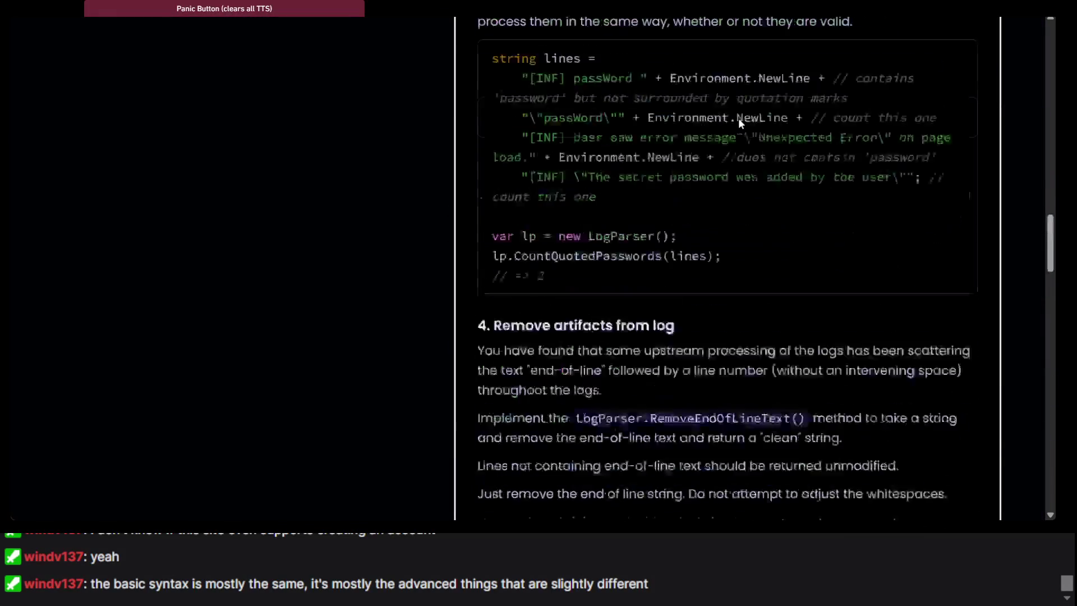
scroll(738, 118, up, 15)
scroll(517, 208, down, 4)
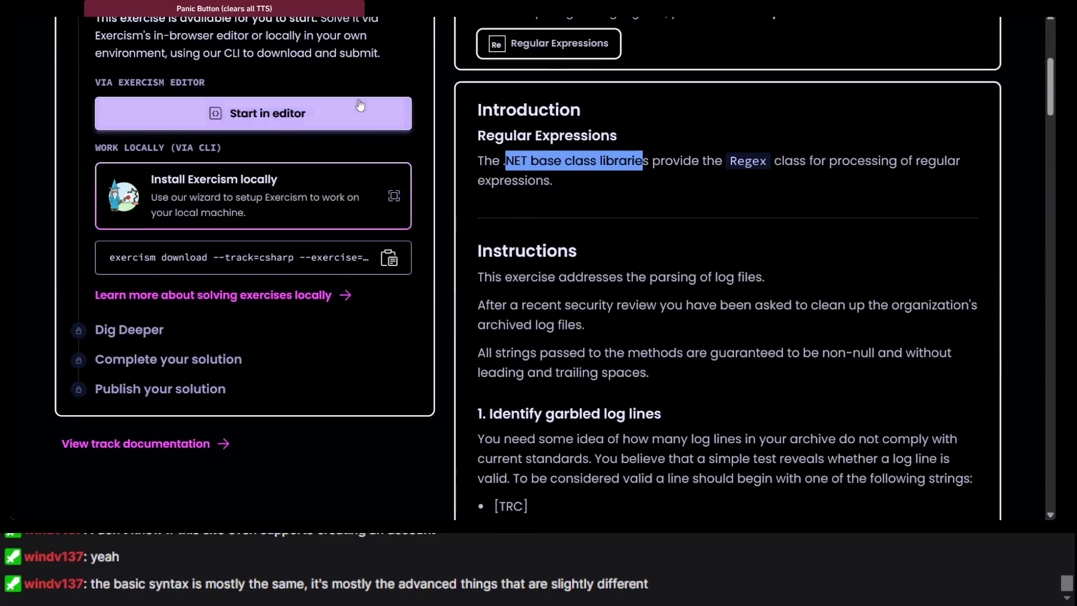
key(alt+Tab)
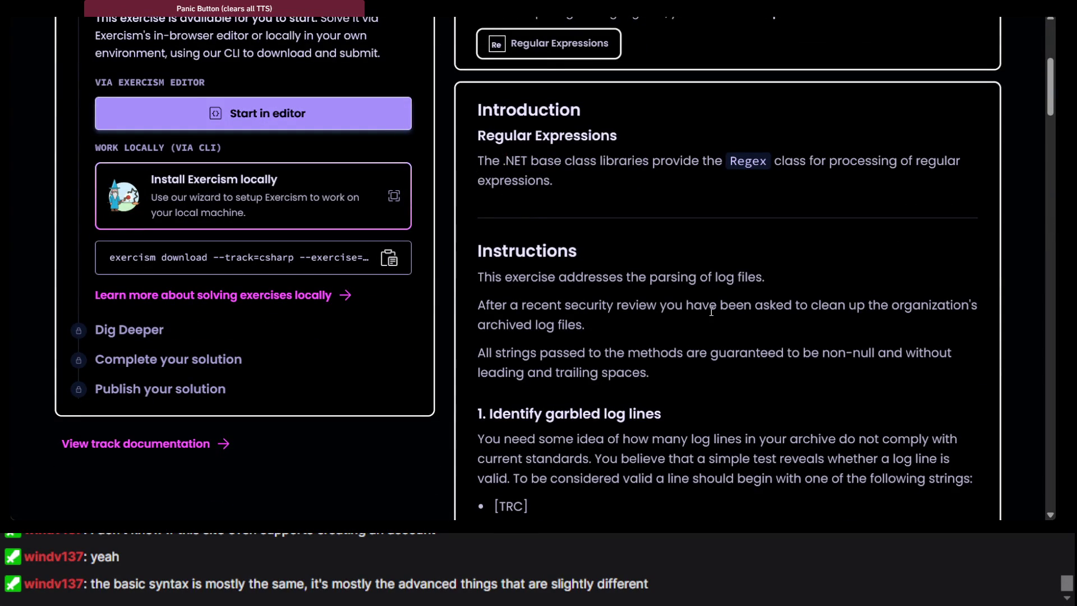
key(ctrl+Tab)
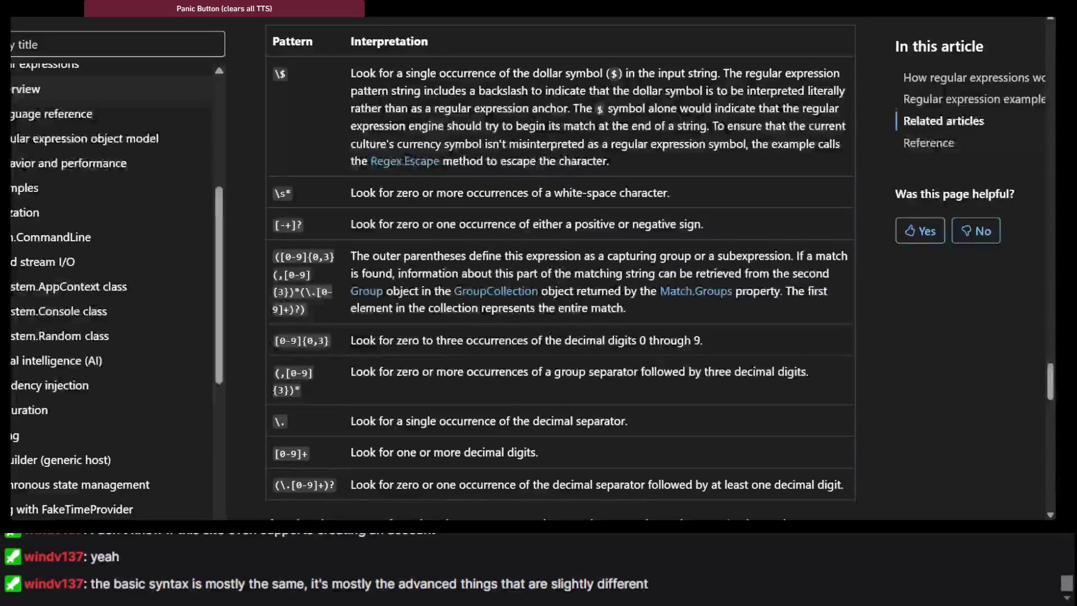
key(ctrl+Tab)
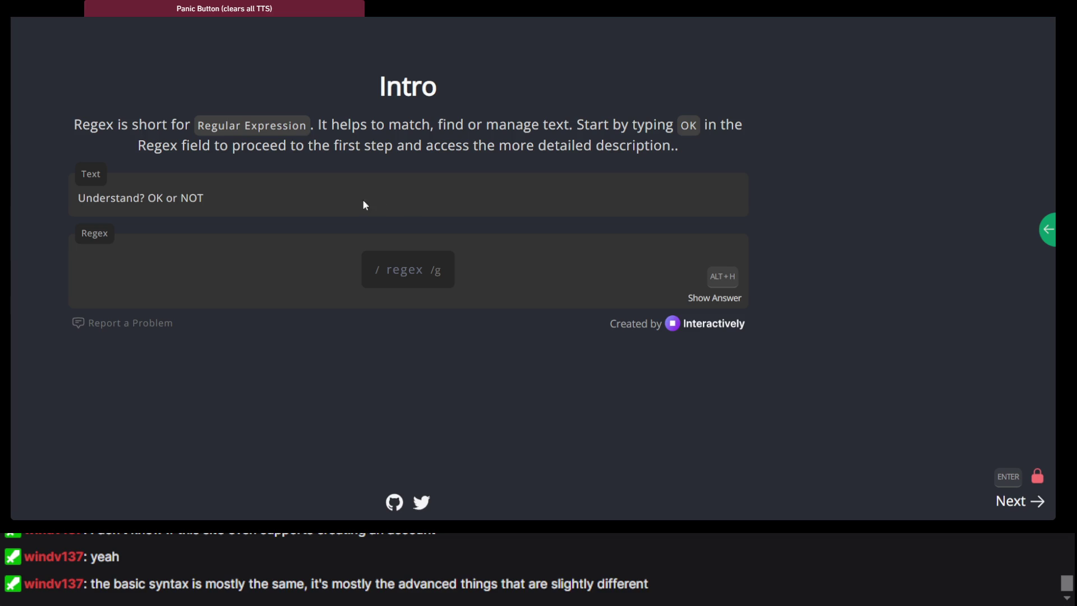
Step: Try 'NOT' in the Regex field, then answer 'OK' and advance
click(418, 262)
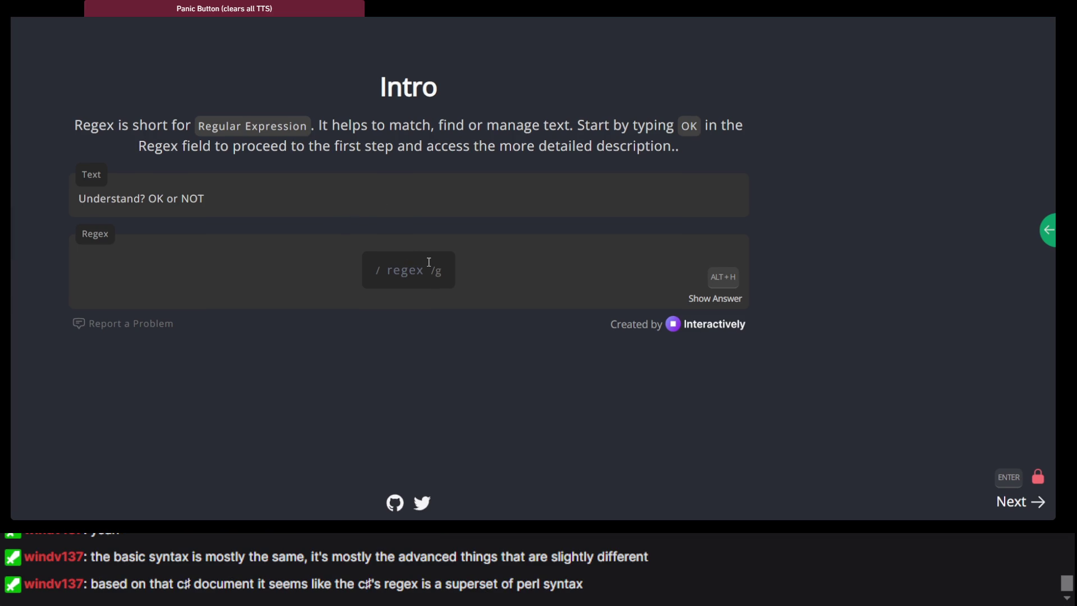
text(ok)
key(BackSpace)
key(BackSpace)
text(NOT)
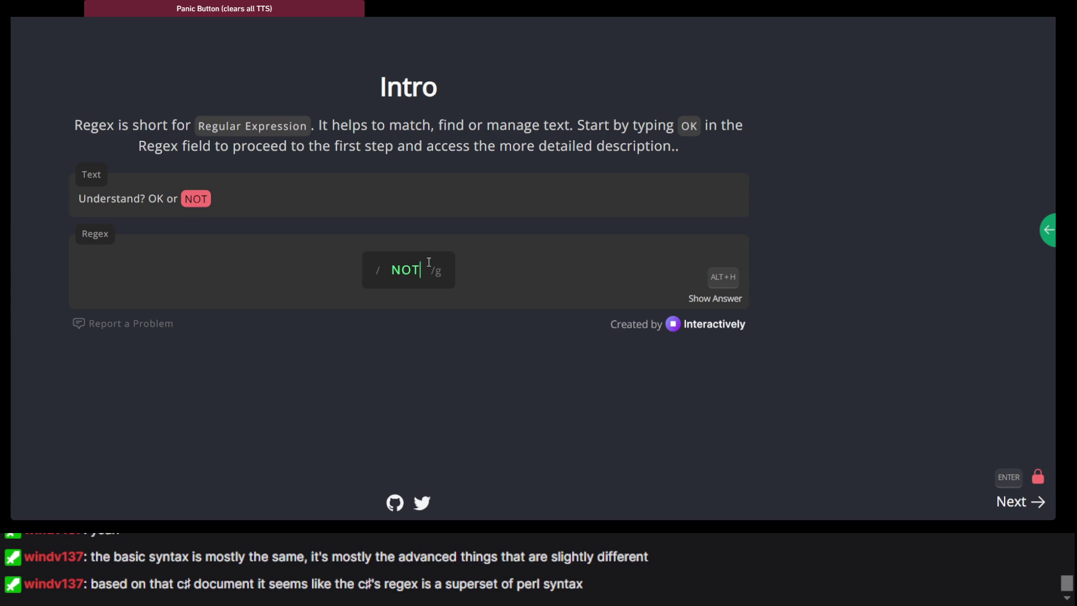
key(Return)
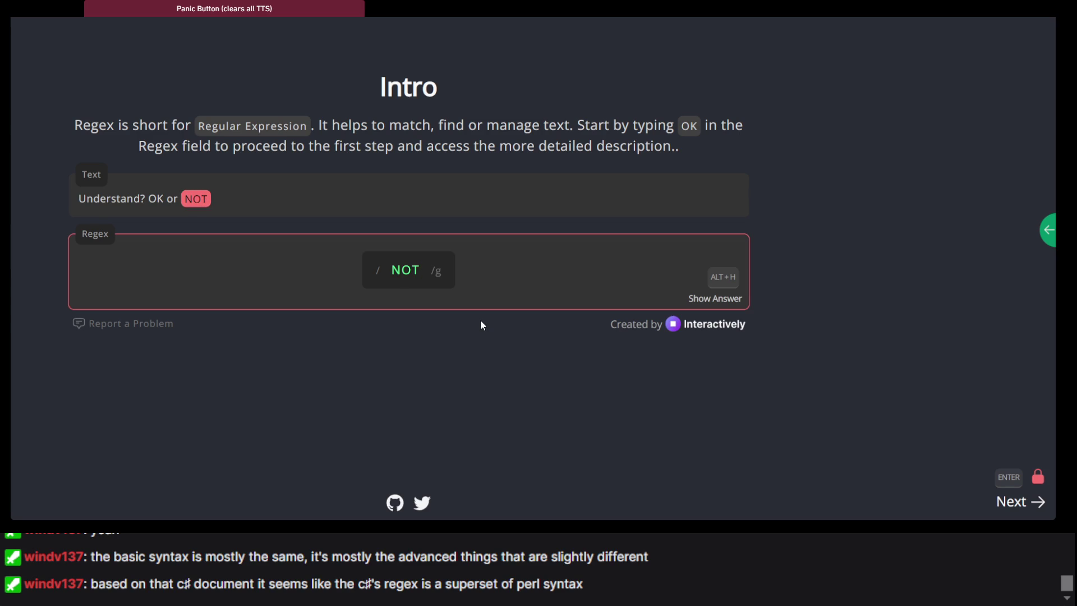
key(BackSpace)
key(BackSpace)
key(BackSpace)
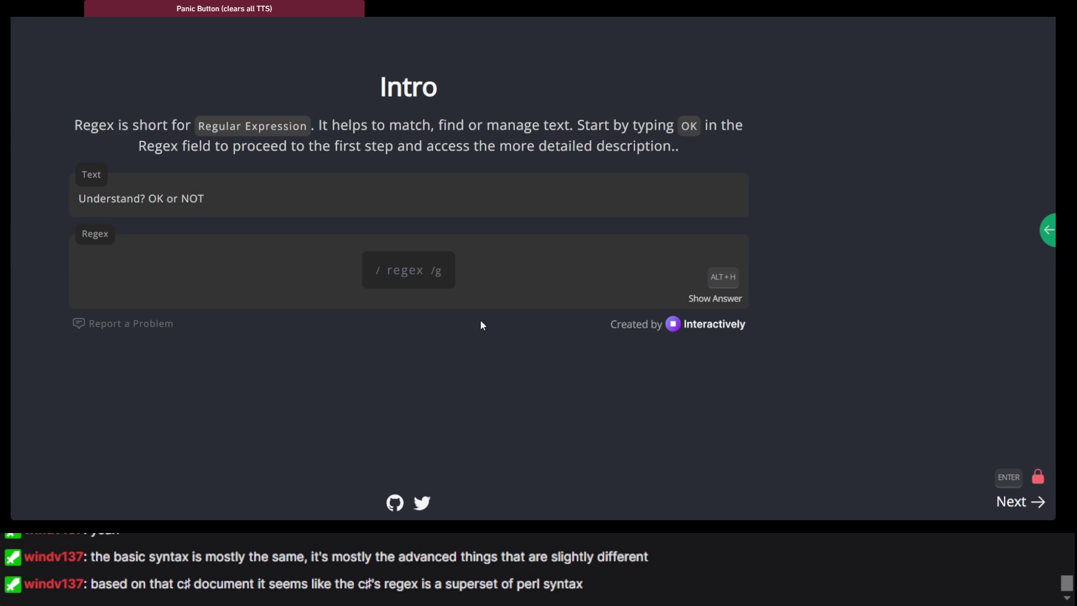
text(OK)
key(Return)
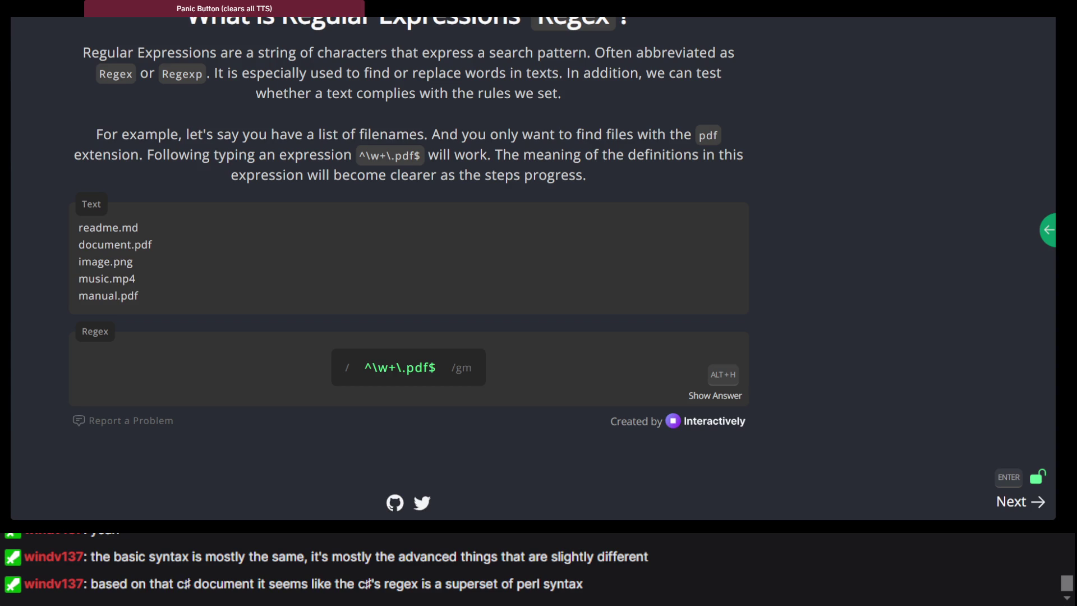
Step: Read through the What is Regular Expressions text and its For example paragraph
scroll(471, 247, up, 2)
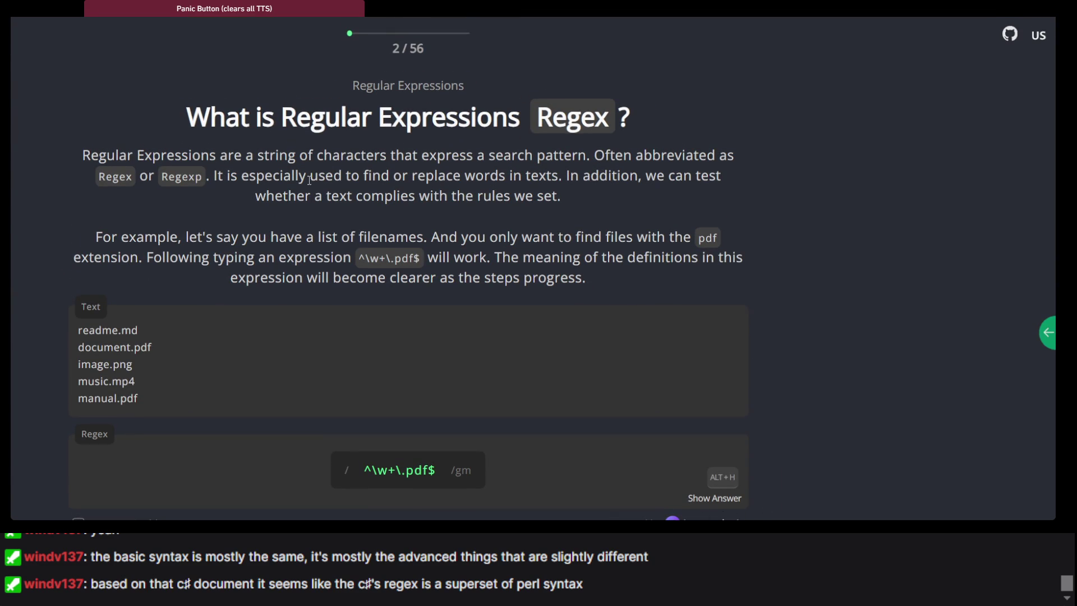
ctrl+scroll(309, 180, up, 2)
scroll(241, 192, left, 2)
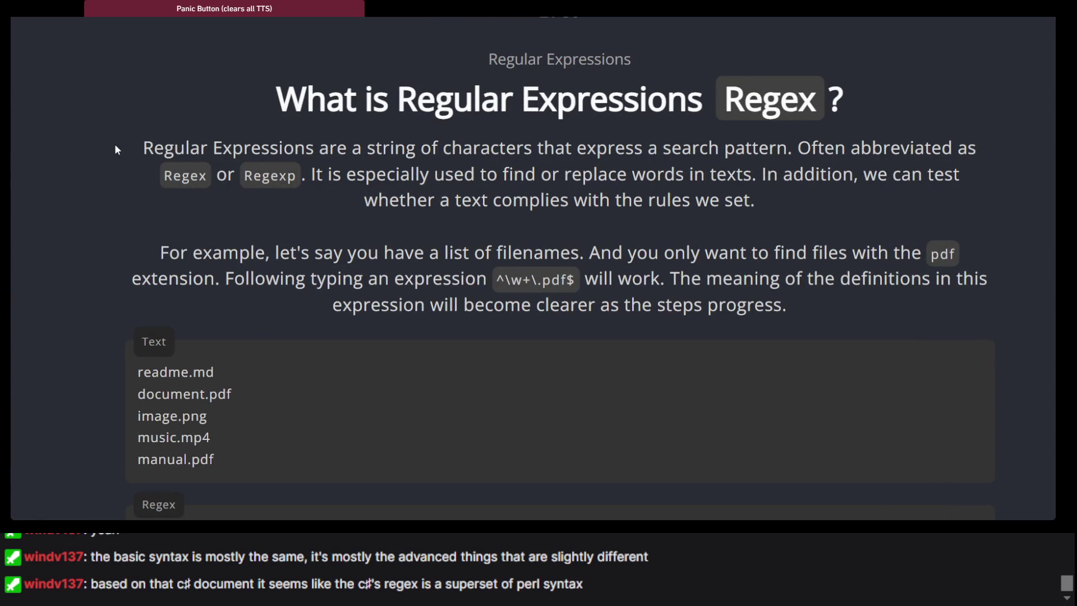
scroll(342, 164, right, 1)
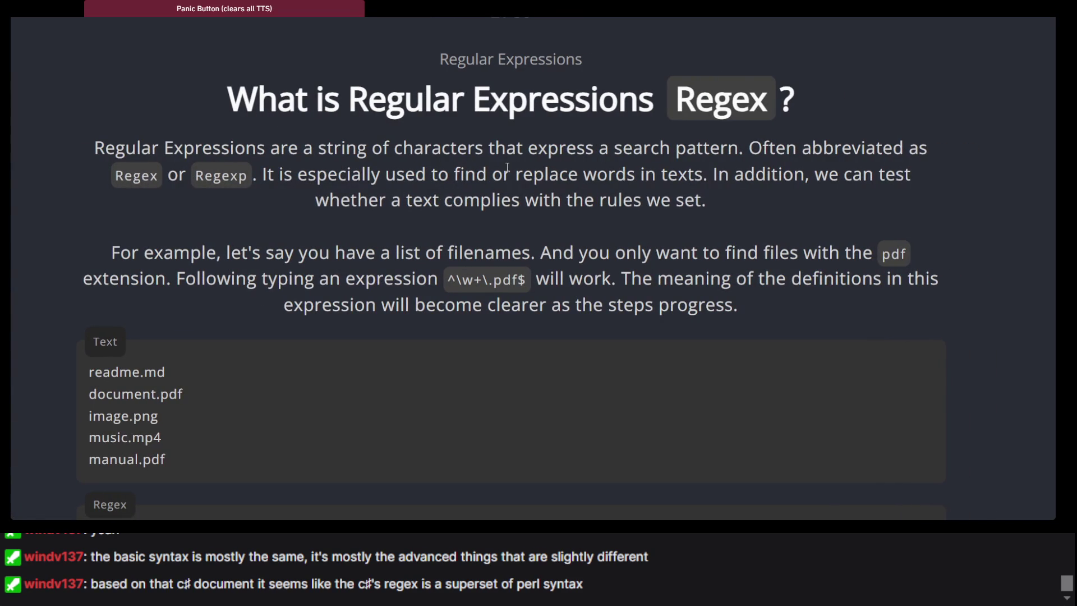
scroll(507, 167, right, 1)
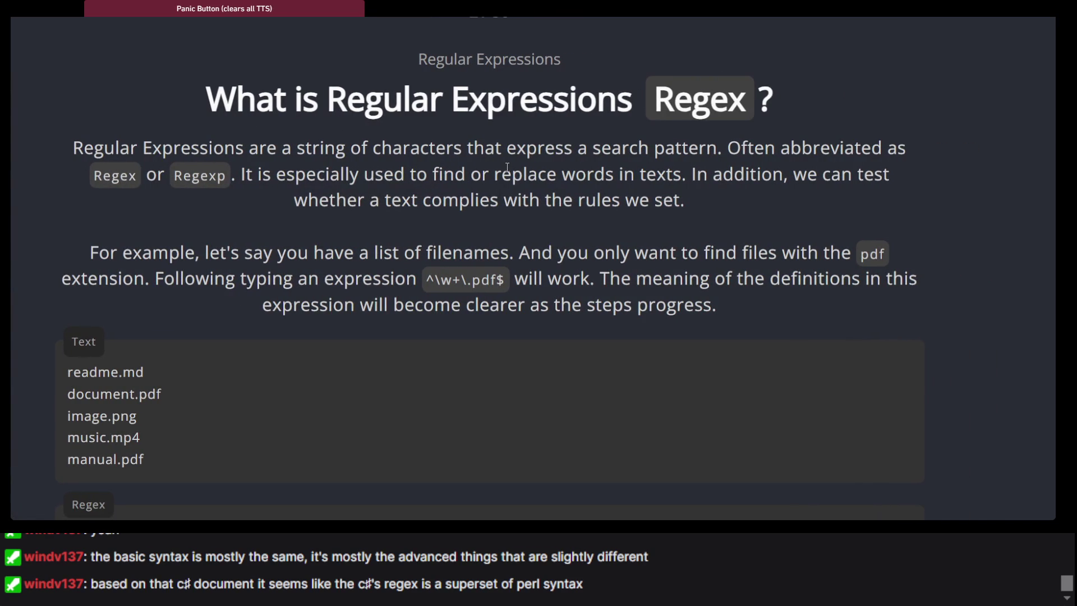
scroll(382, 175, left, 1)
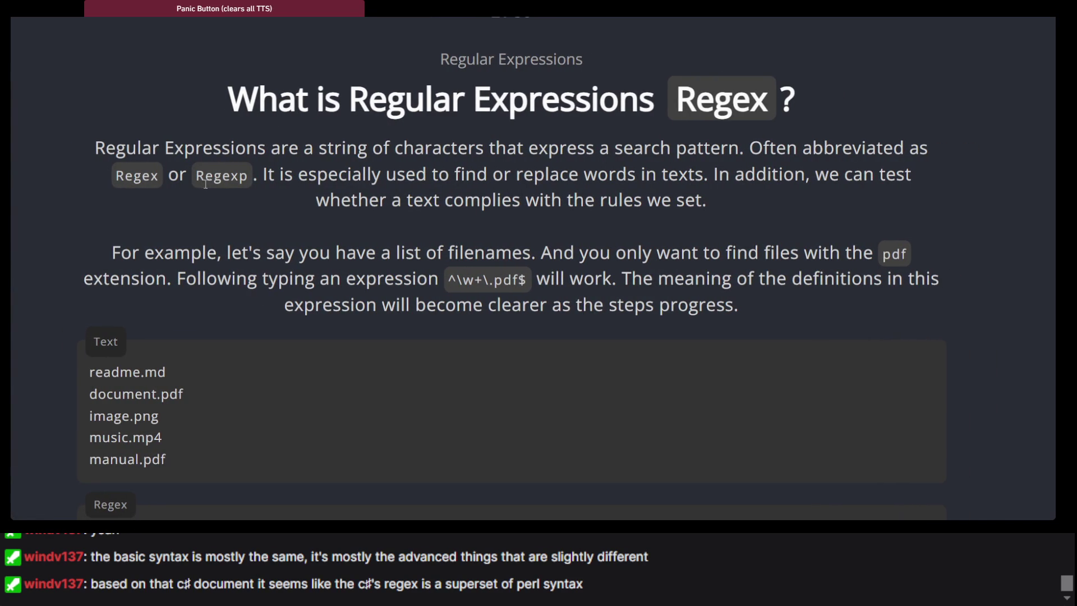
scroll(300, 180, right, 6)
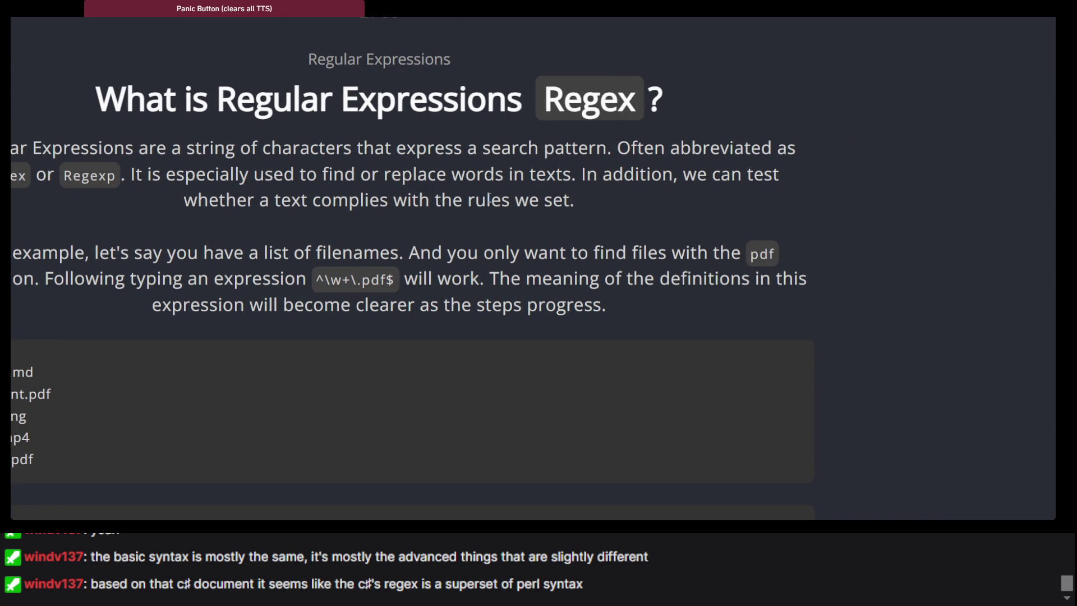
scroll(606, 207, left, 3)
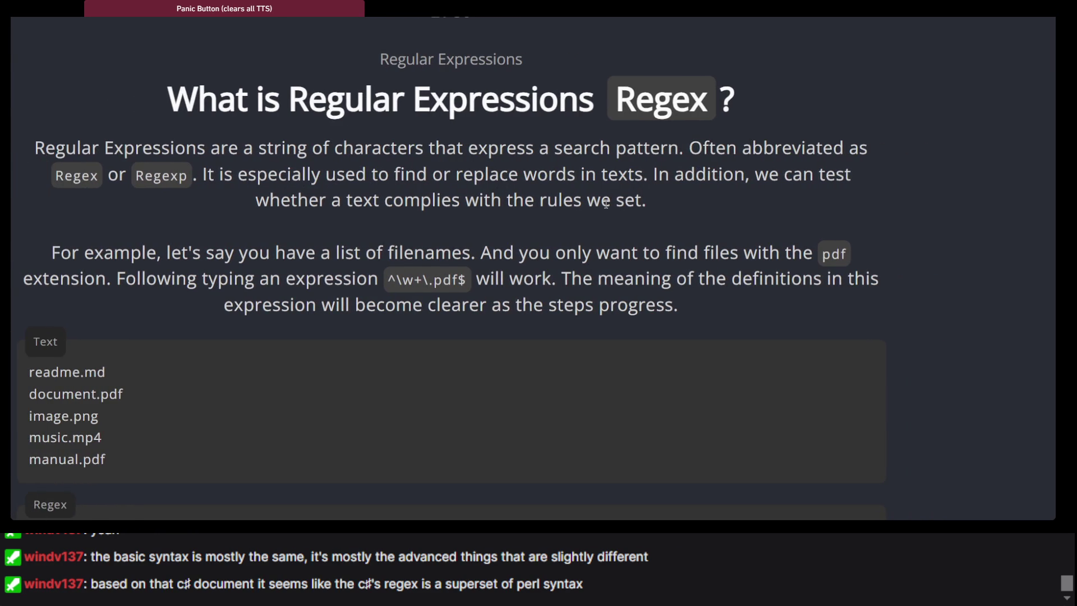
scroll(606, 203, down, 2)
scroll(605, 203, left, 2)
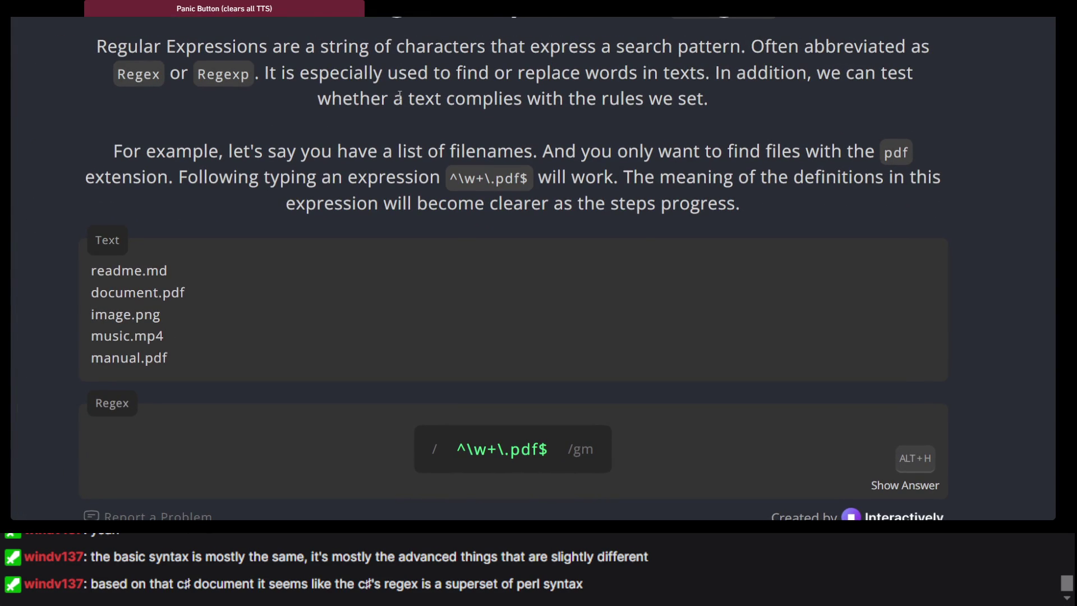
scroll(460, 103, up, 1)
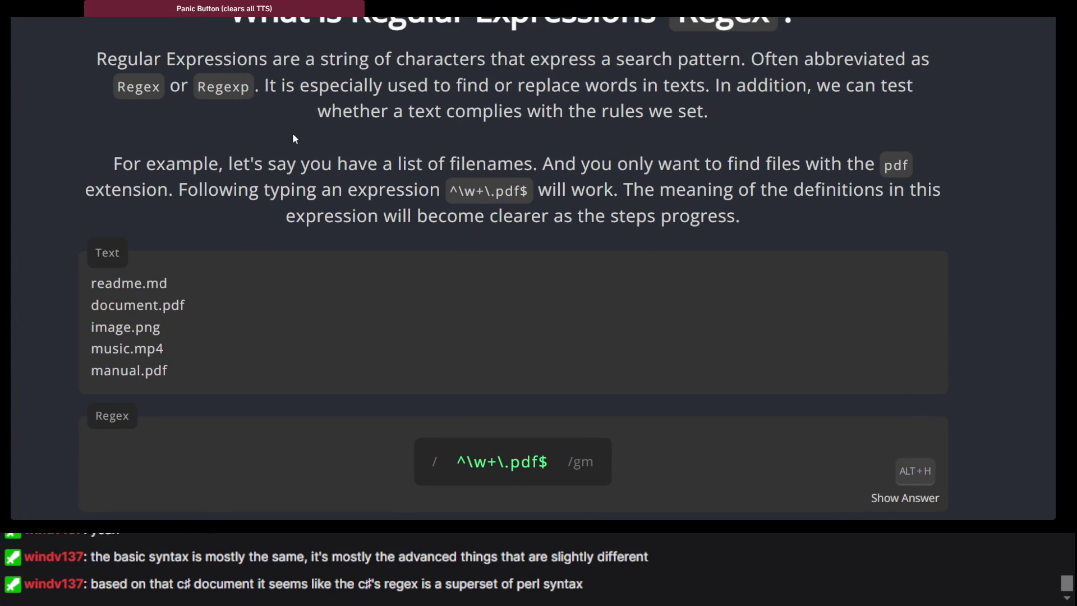
triple_click(213, 161)
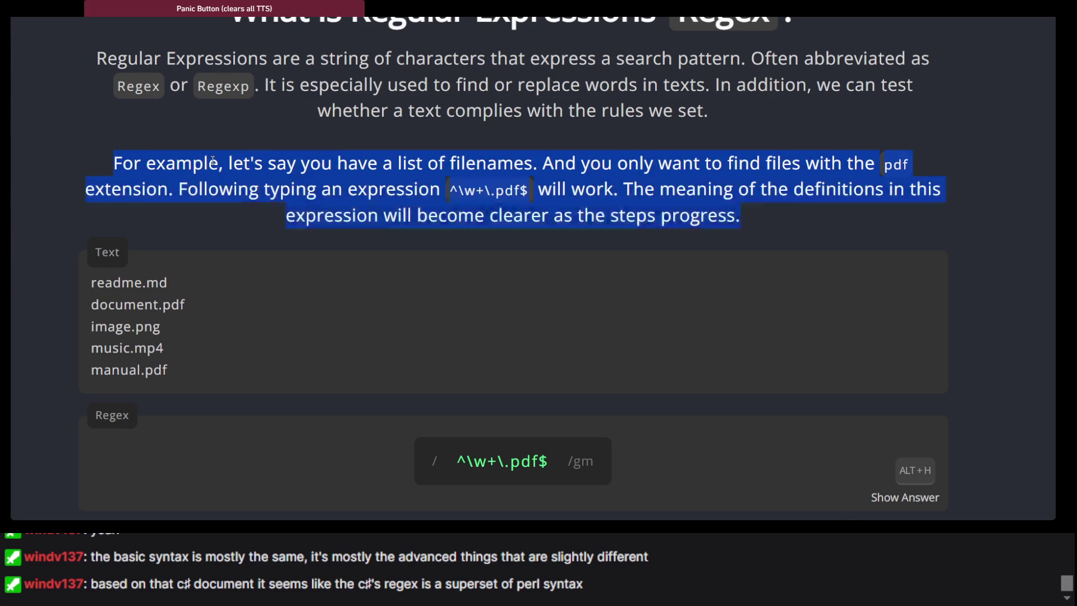
double_click(213, 161)
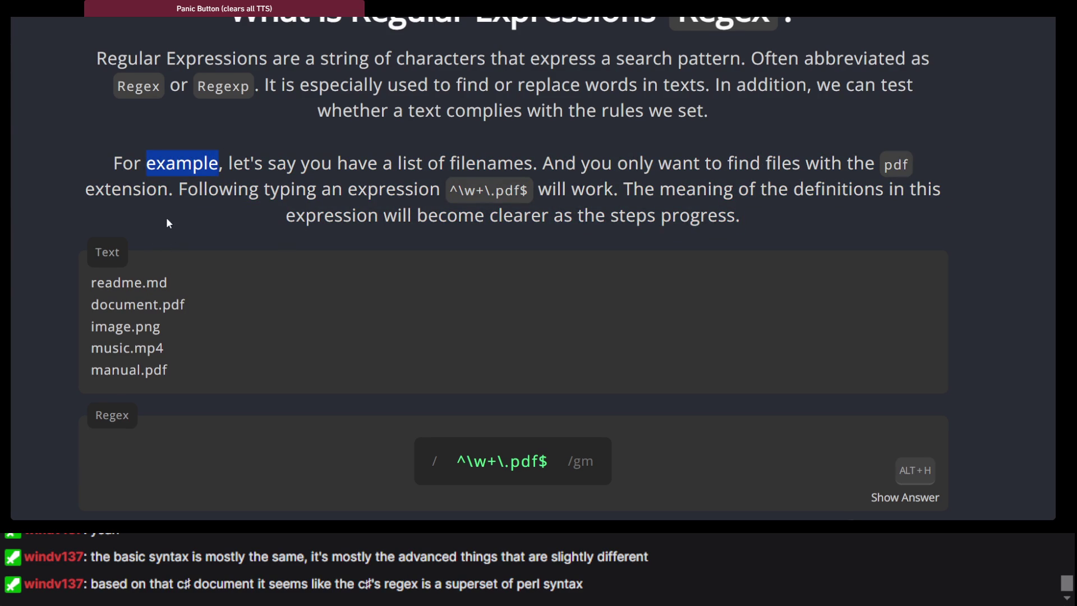
Step: Finish reading the example, focus the Regex field, and advance to Basic Matchers
scroll(180, 213, down, 2)
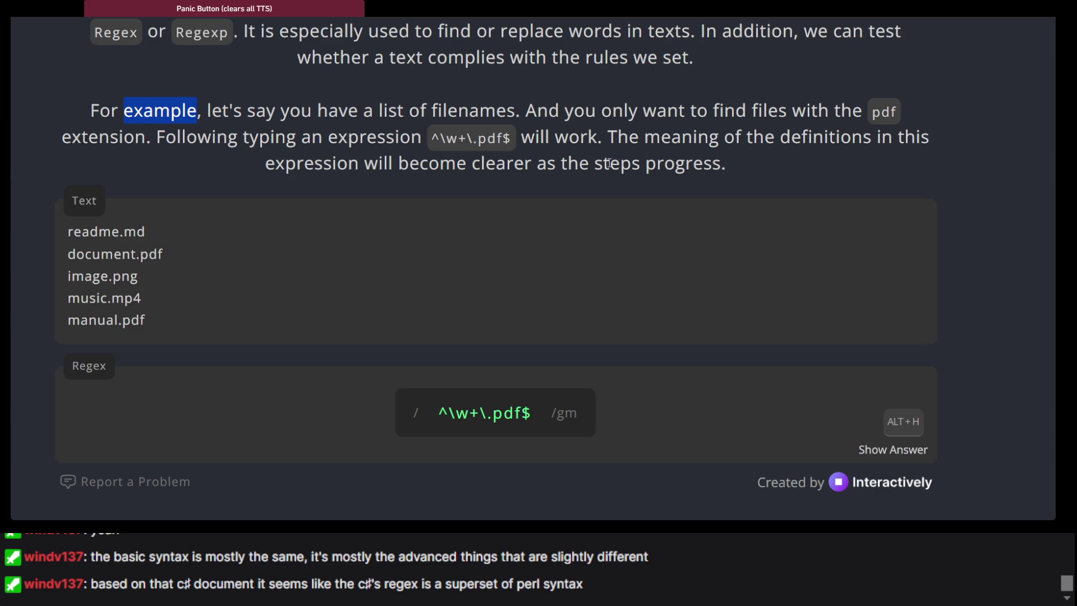
triple_click(473, 151)
click(473, 151)
scroll(472, 151, down, 2)
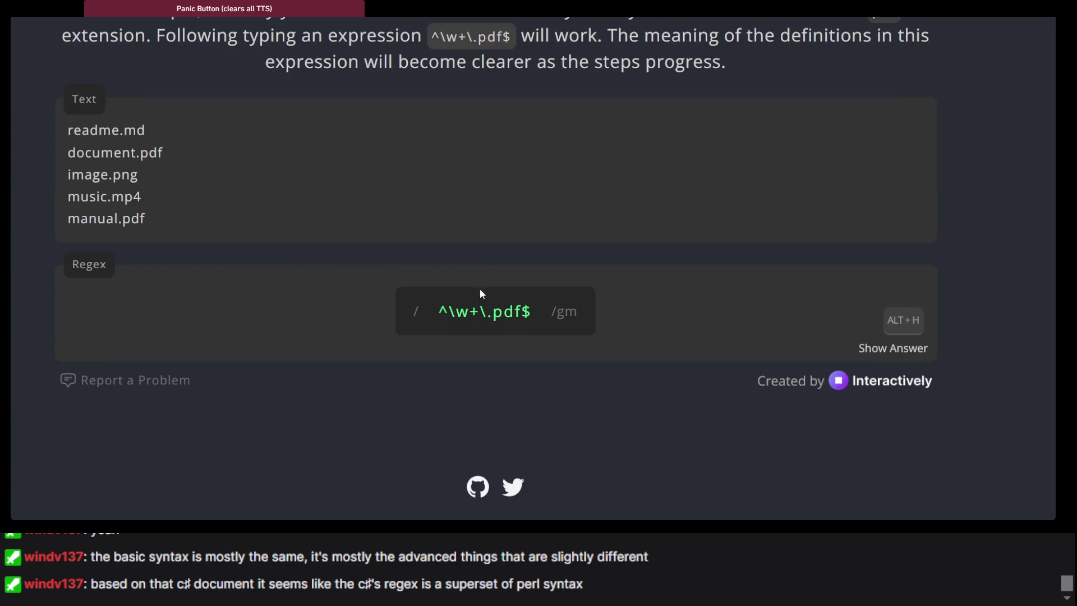
click(480, 309)
key(Return)
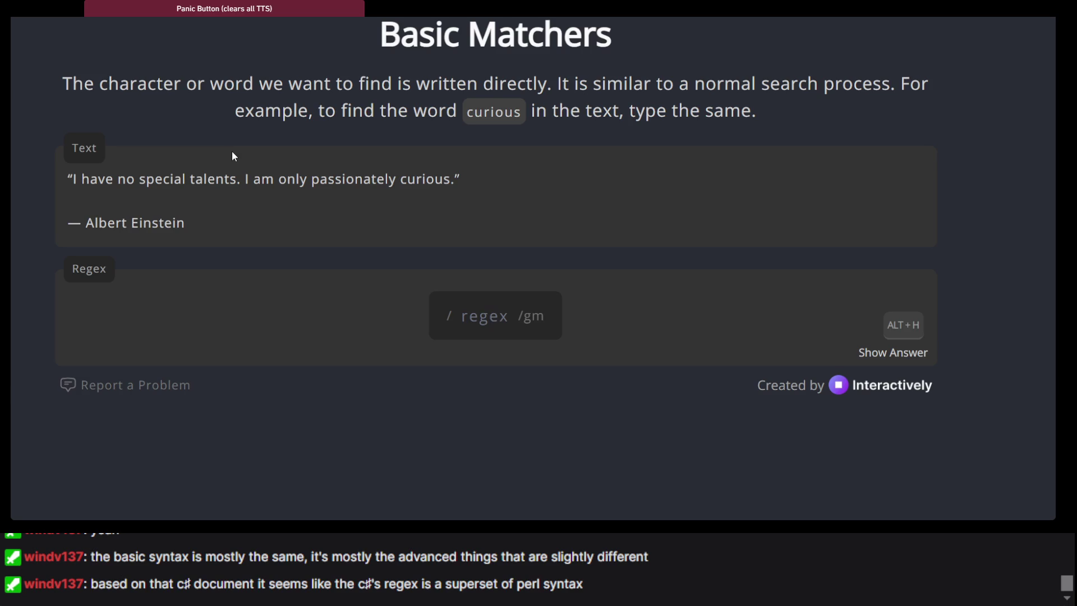
Step: Look over the Basic Matchers heading and curiosity quote, leaving the Regex field empty
double_click(213, 179)
scroll(214, 178, up, 2)
click(375, 166)
triple_click(375, 164)
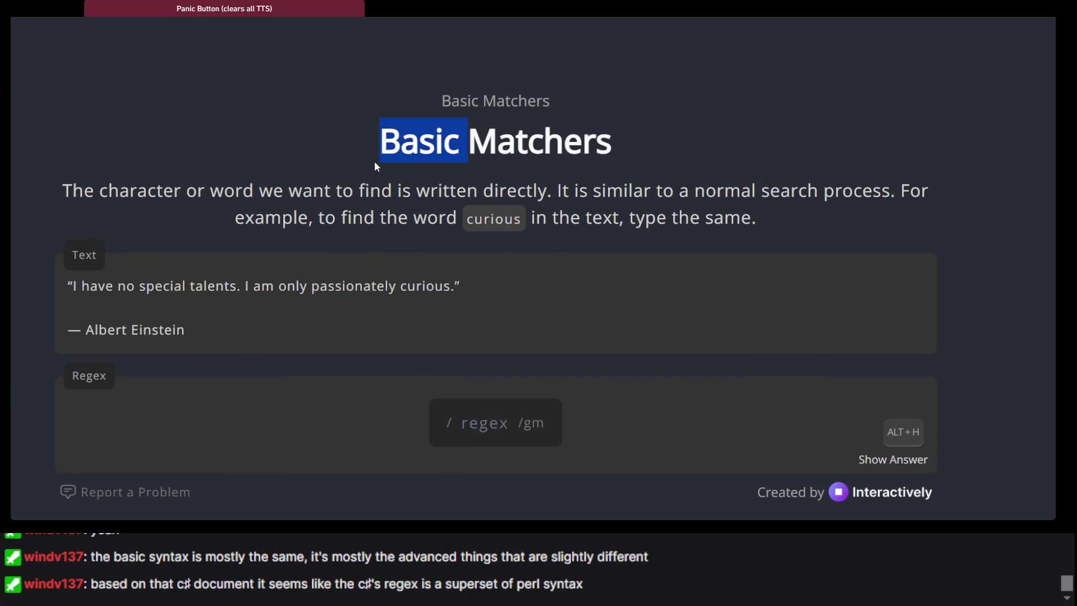
click(375, 164)
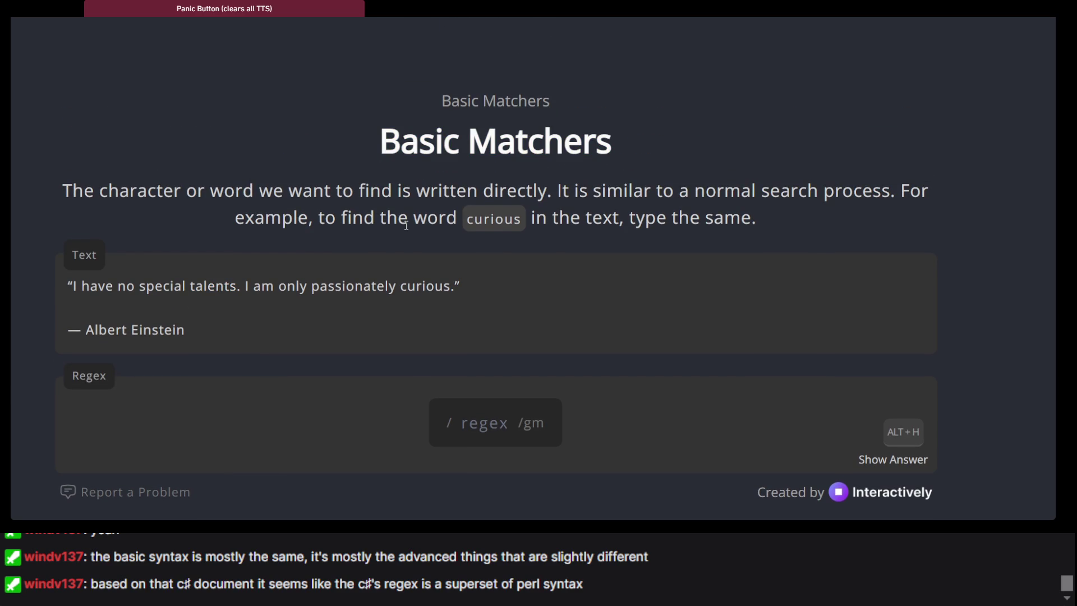
scroll(407, 225, down, 2)
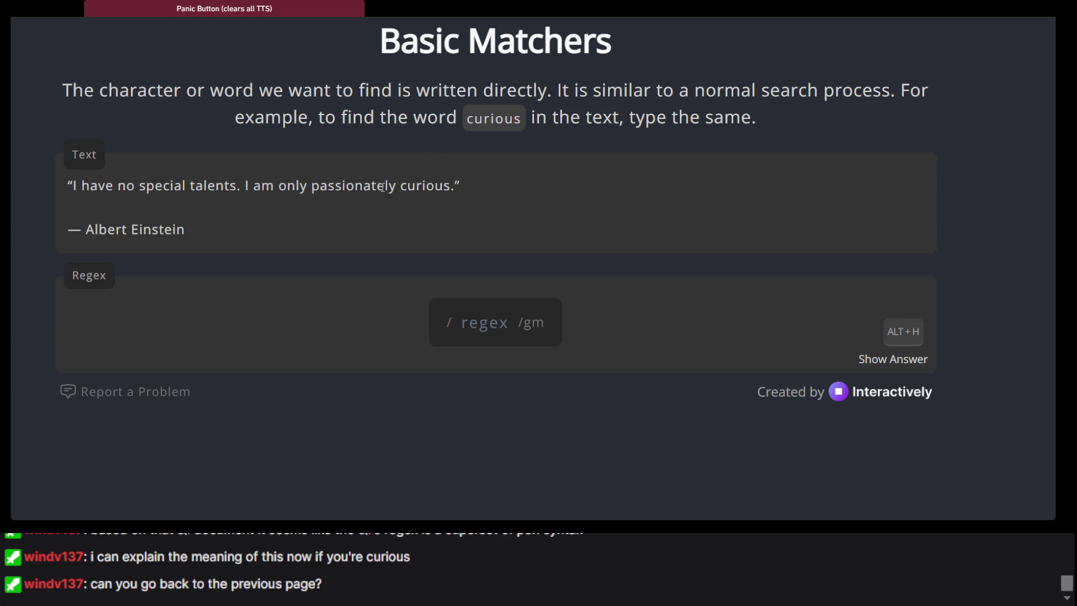
Step: Reopen Regex 101 and step back to the ^\w+\.pdf$ example matching document.pdf and manual.pdf
key(alt+Left)
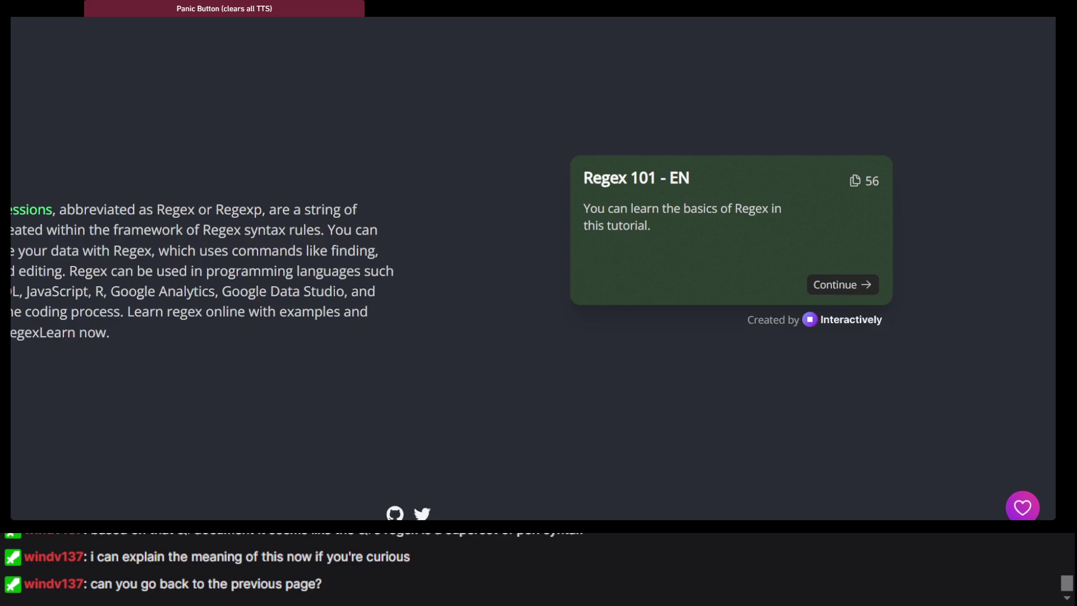
click(797, 272)
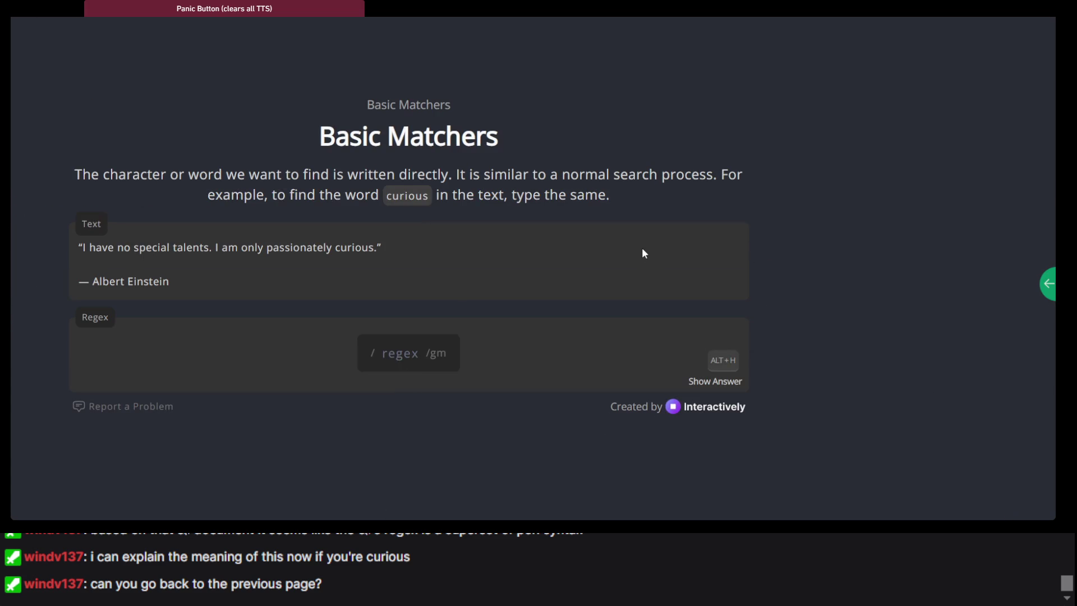
scroll(481, 202, down, 1)
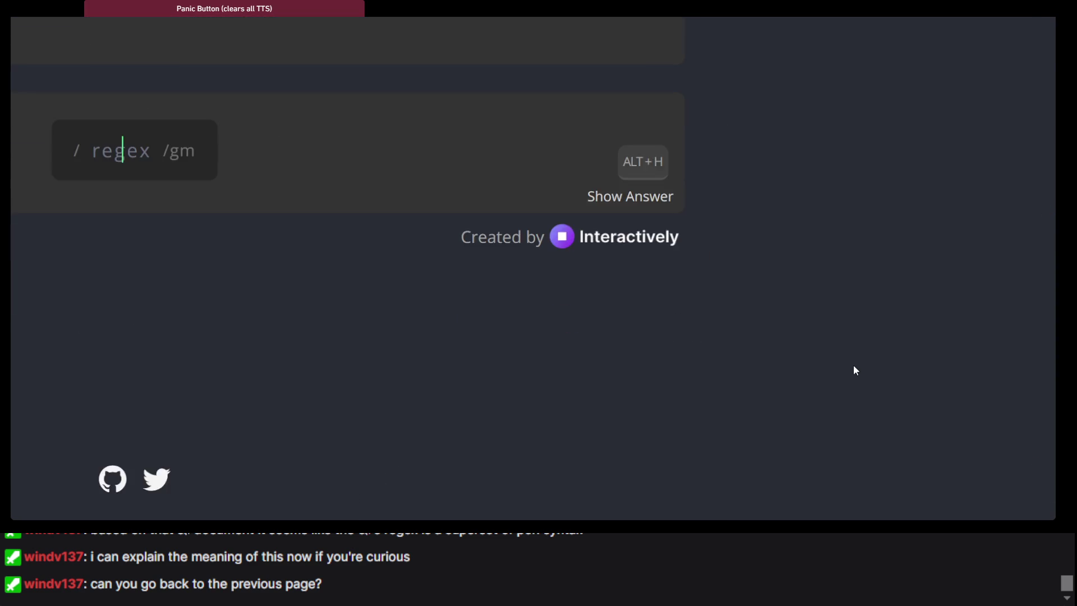
key(shift+Return)
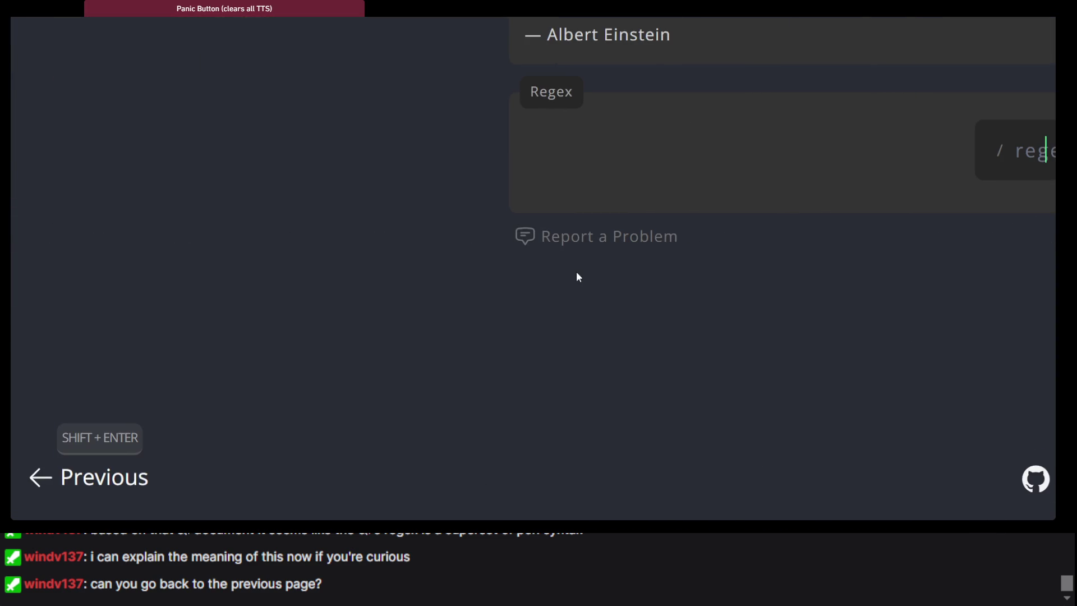
click(109, 455)
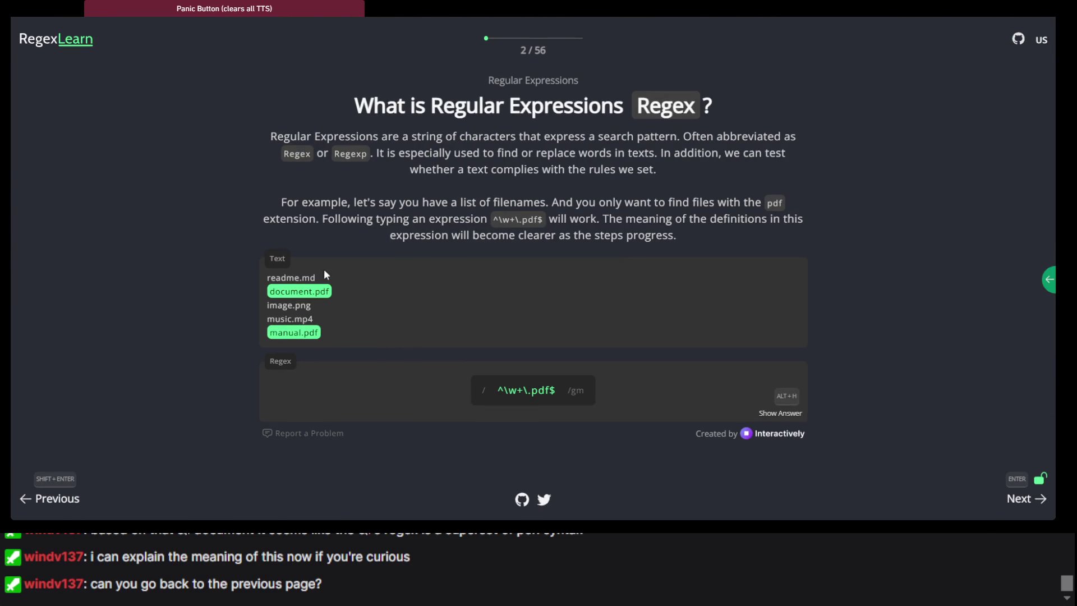
triple_click(519, 220)
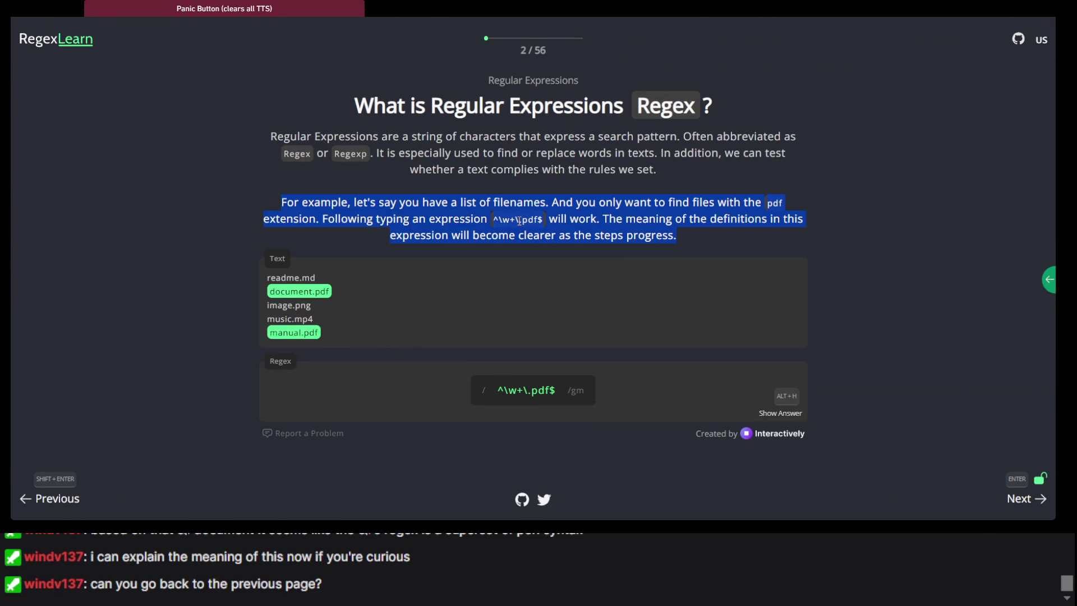
click(519, 220)
drag(493, 219, 548, 222)
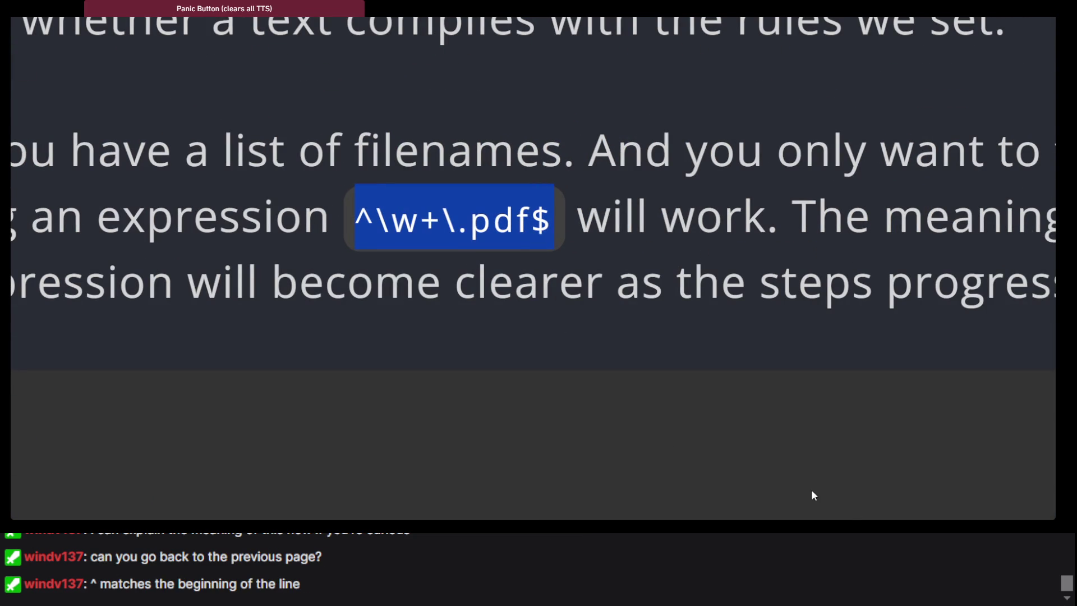
key(alt+Tab)
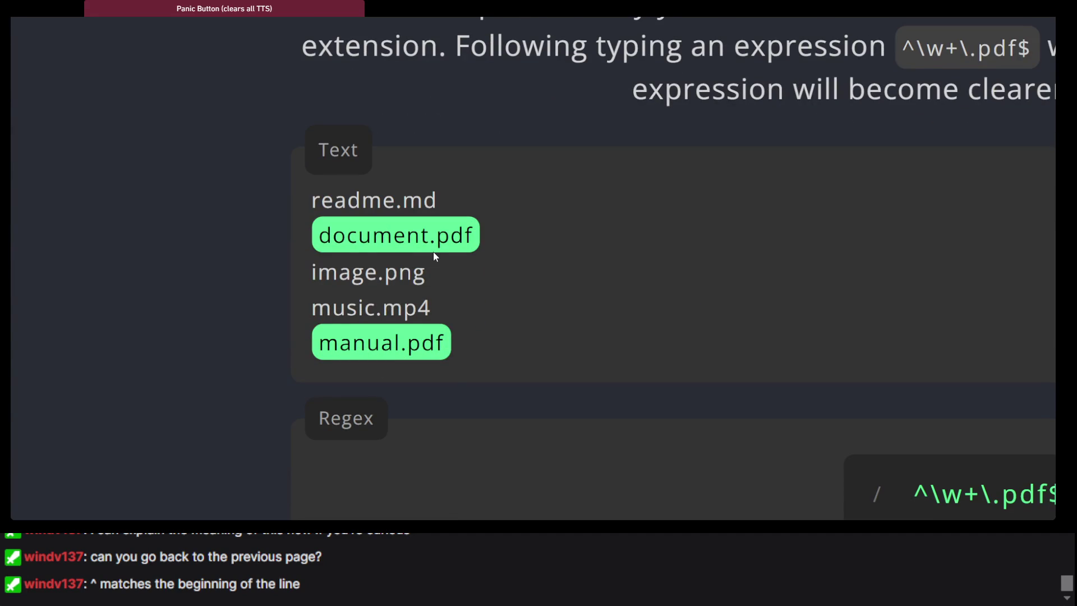
triple_click(449, 238)
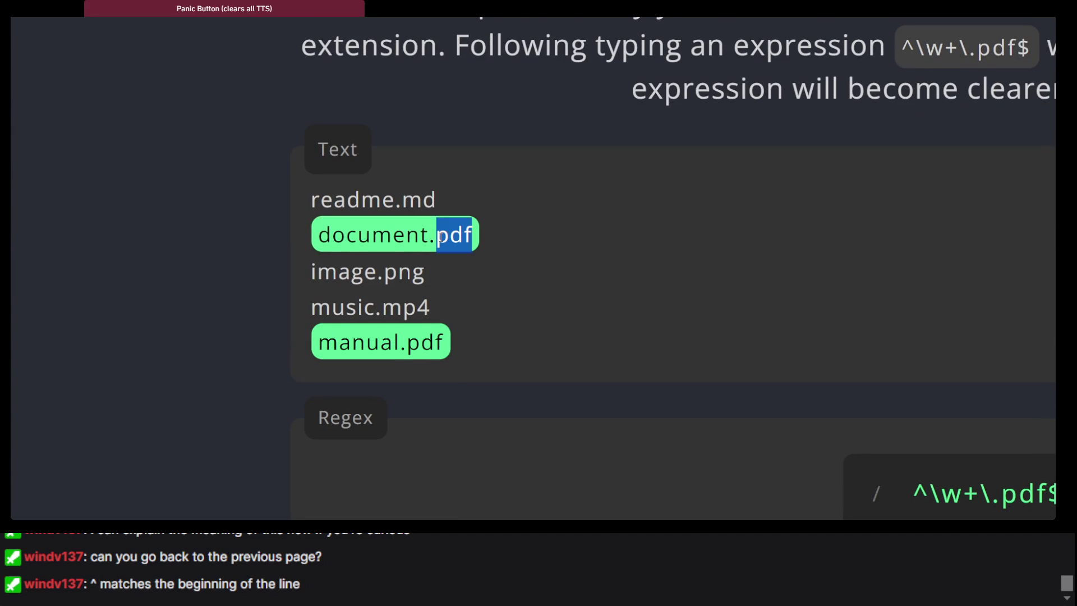
click(526, 243)
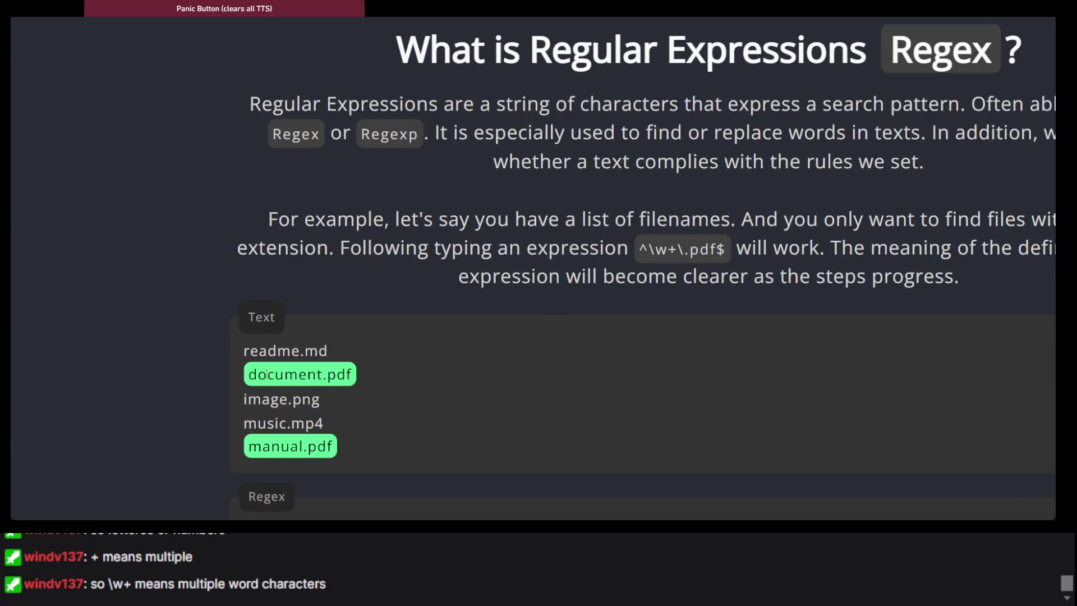
triple_click(265, 374)
click(289, 424)
triple_click(289, 423)
click(305, 361)
triple_click(305, 361)
triple_click(314, 378)
mouse_move(315, 378)
mouse_down()
mouse_move(334, 445)
mouse_move(249, 446)
mouse_up()
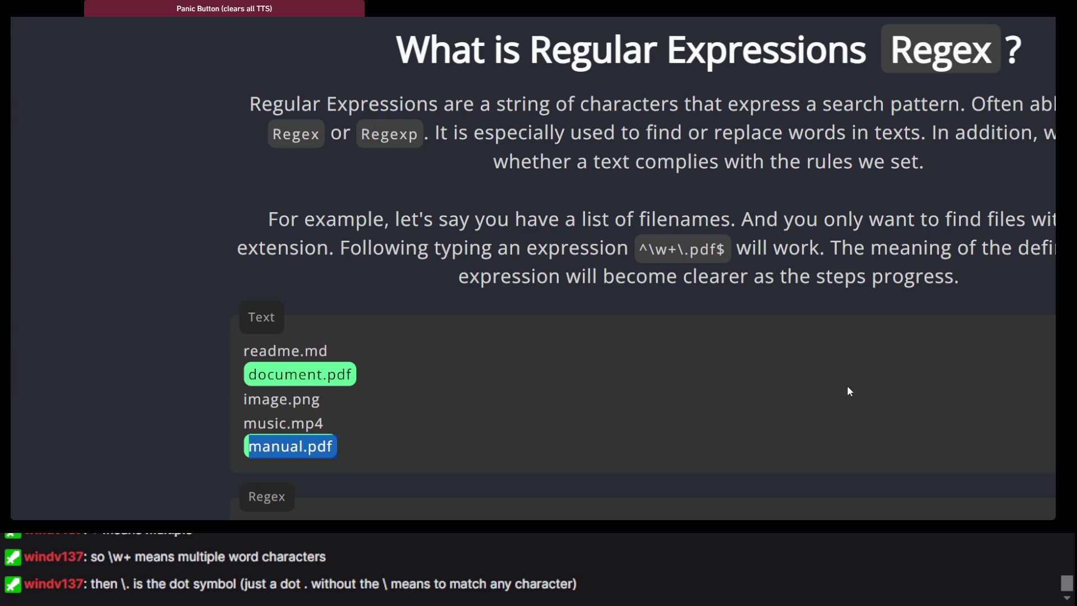
click(723, 500)
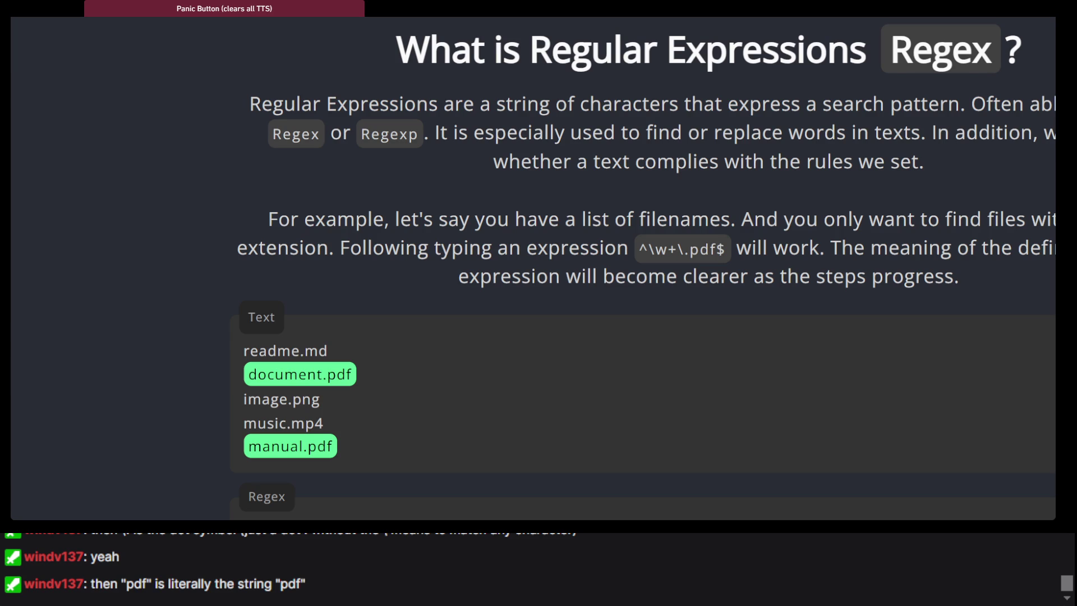
scroll(751, 230, down, 5)
scroll(531, 174, up, 2)
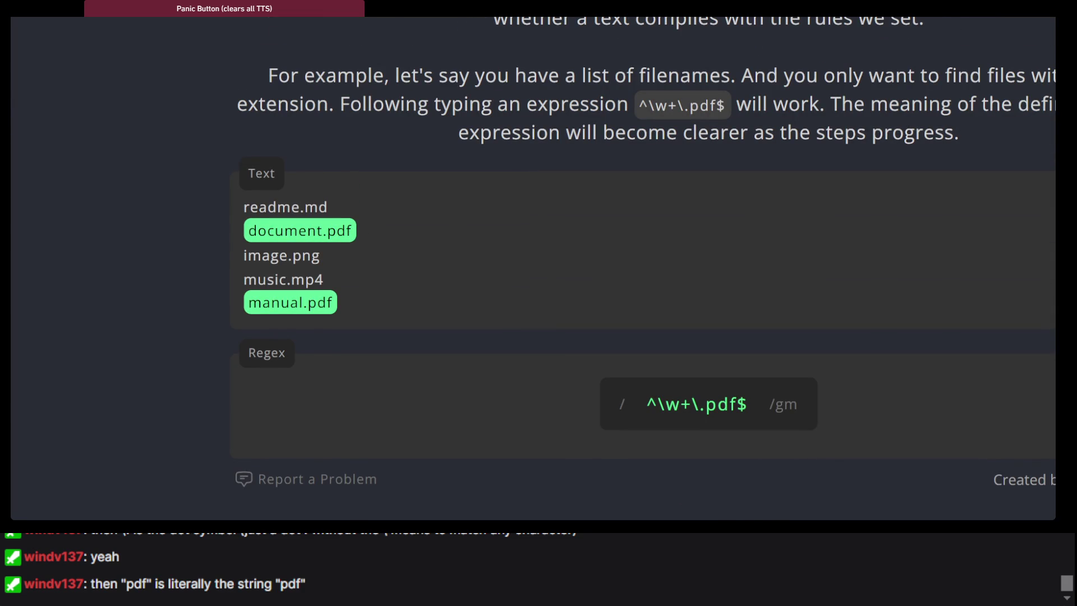
mouse_move(188, 247)
mouse_down()
mouse_move(241, 213)
mouse_move(247, 239)
mouse_up()
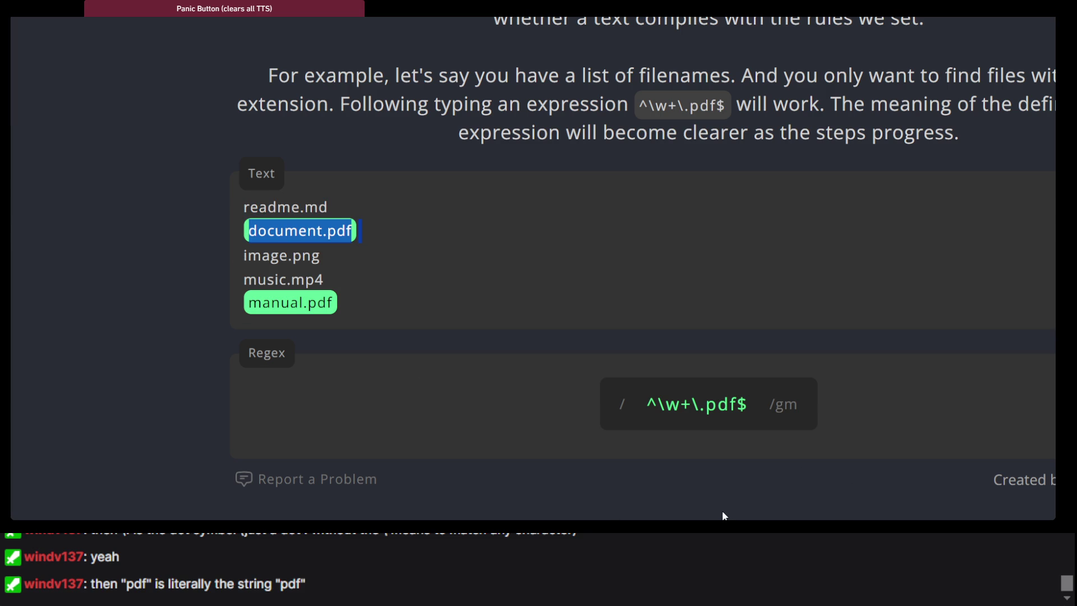
key(alt+Tab)
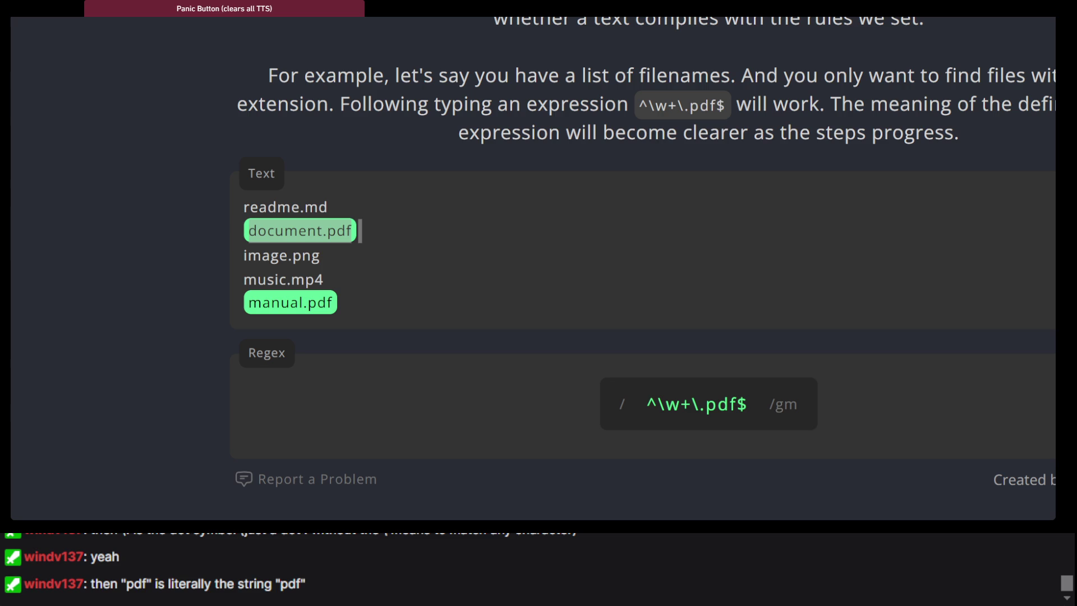
click(343, 428)
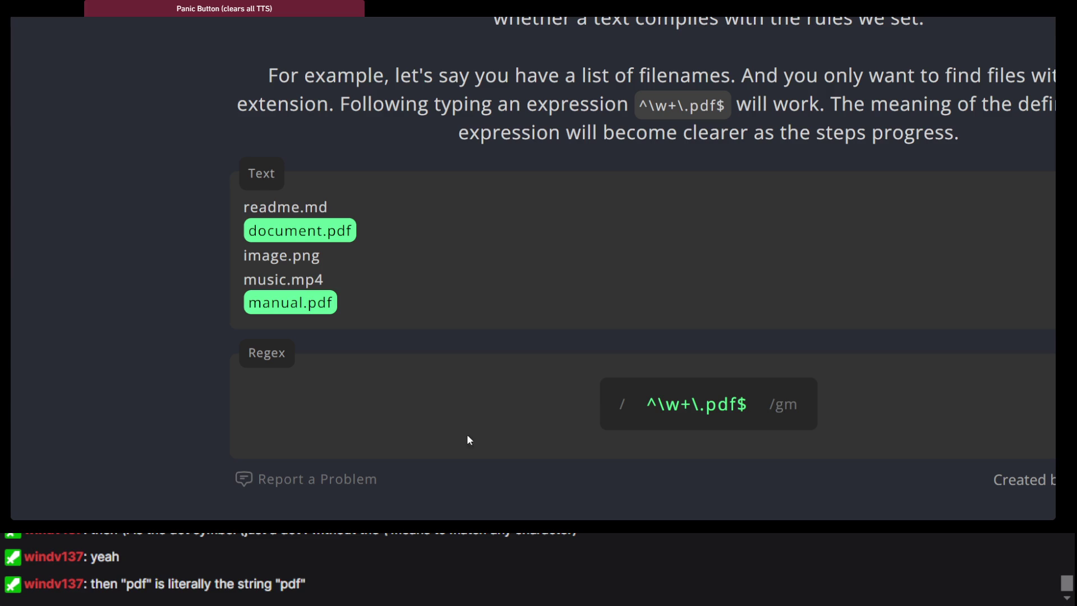
mouse_move(234, 272)
mouse_down()
mouse_move(170, 191)
mouse_move(240, 129)
mouse_up()
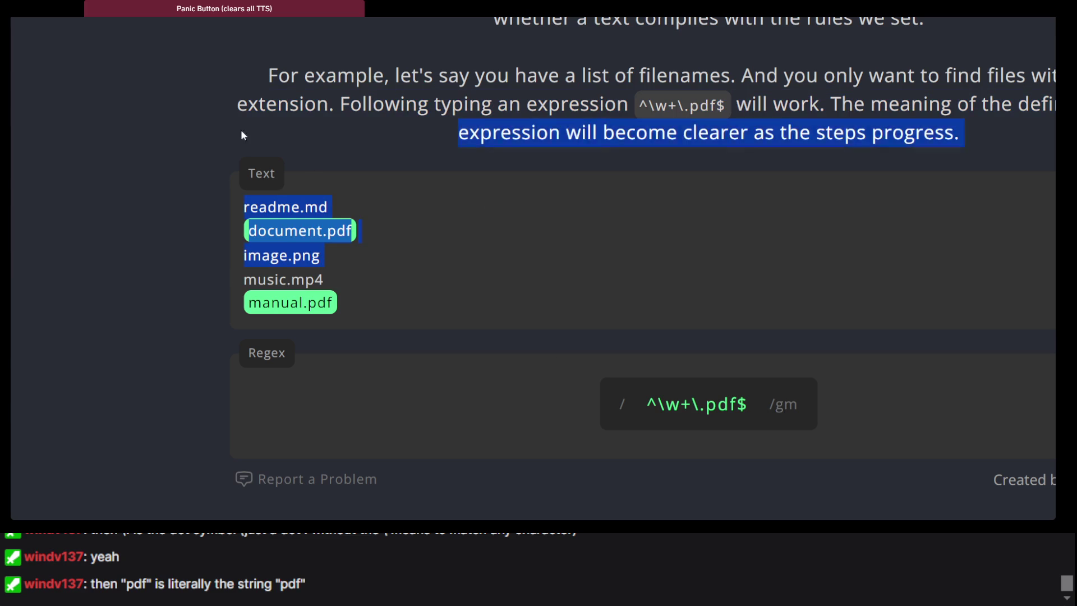
click(497, 278)
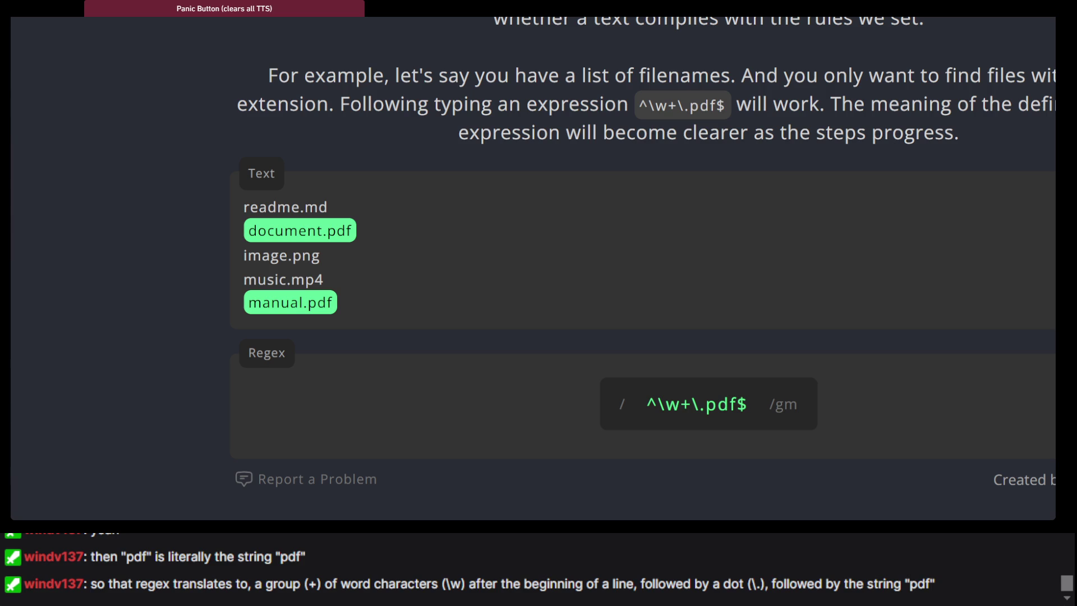
double_click(658, 122)
click(658, 123)
drag(679, 106, 665, 112)
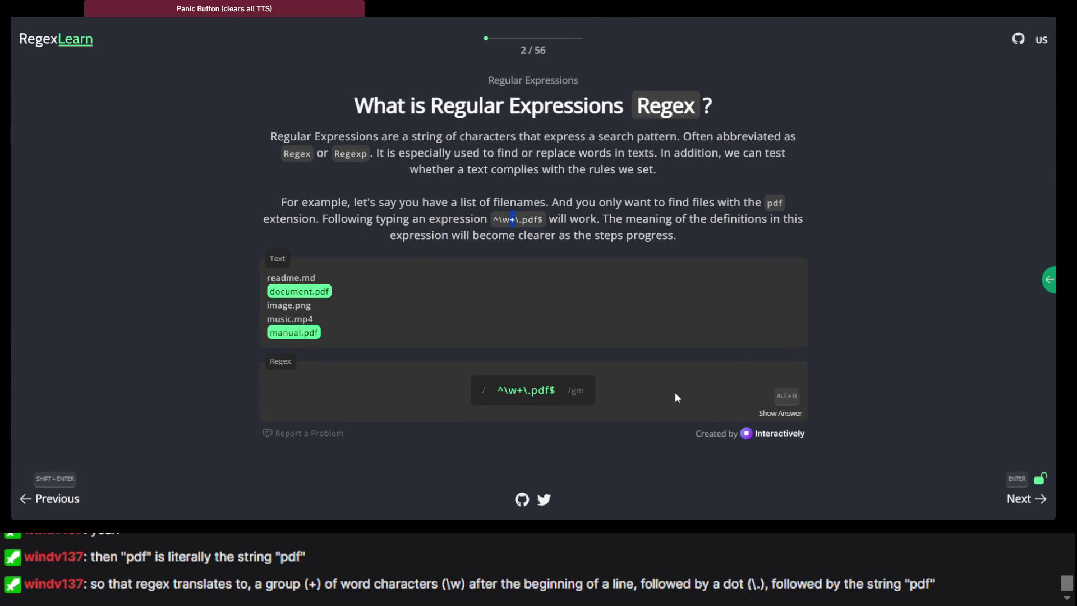
triple_click(534, 216)
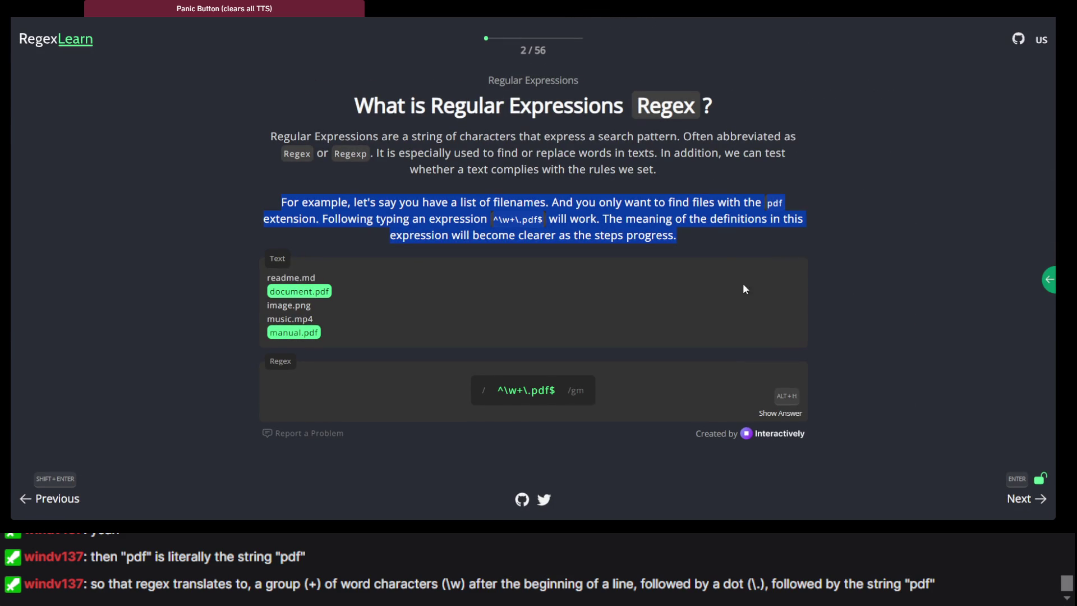
click(493, 221)
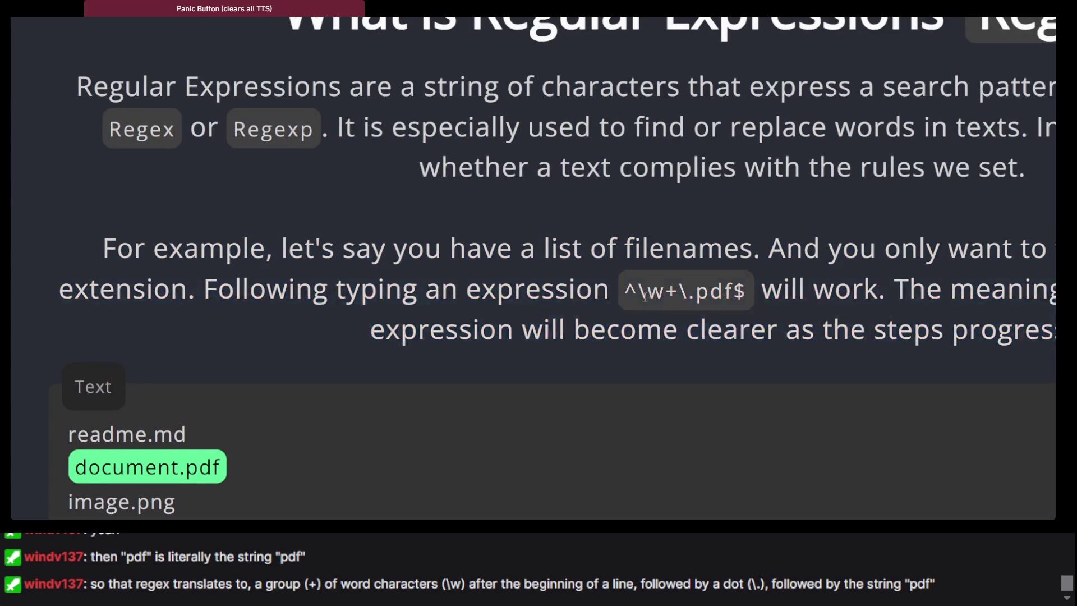
drag(625, 298, 631, 329)
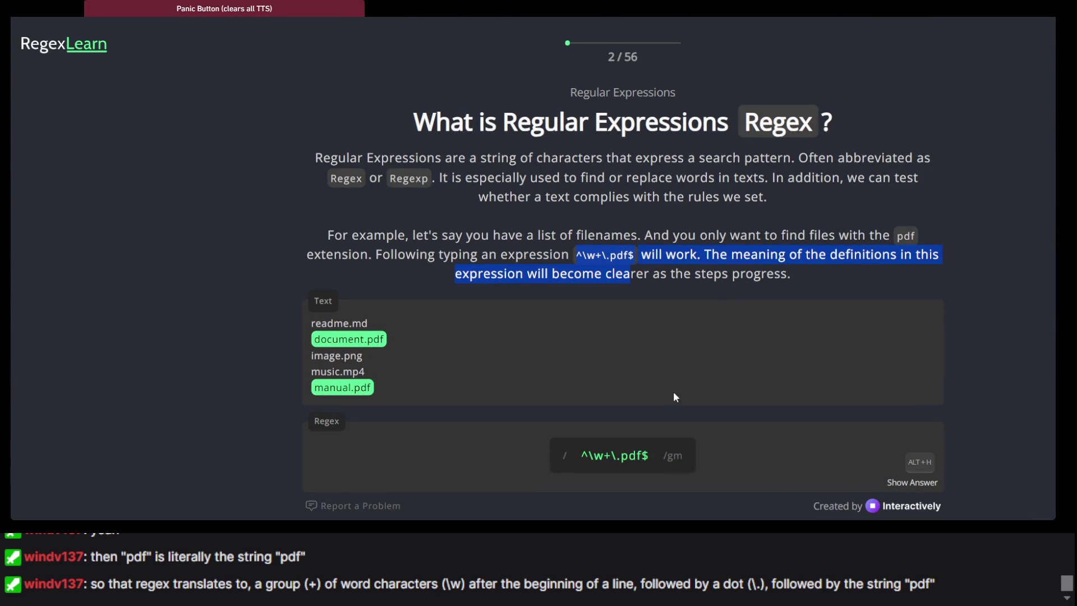
scroll(927, 467, down, 2)
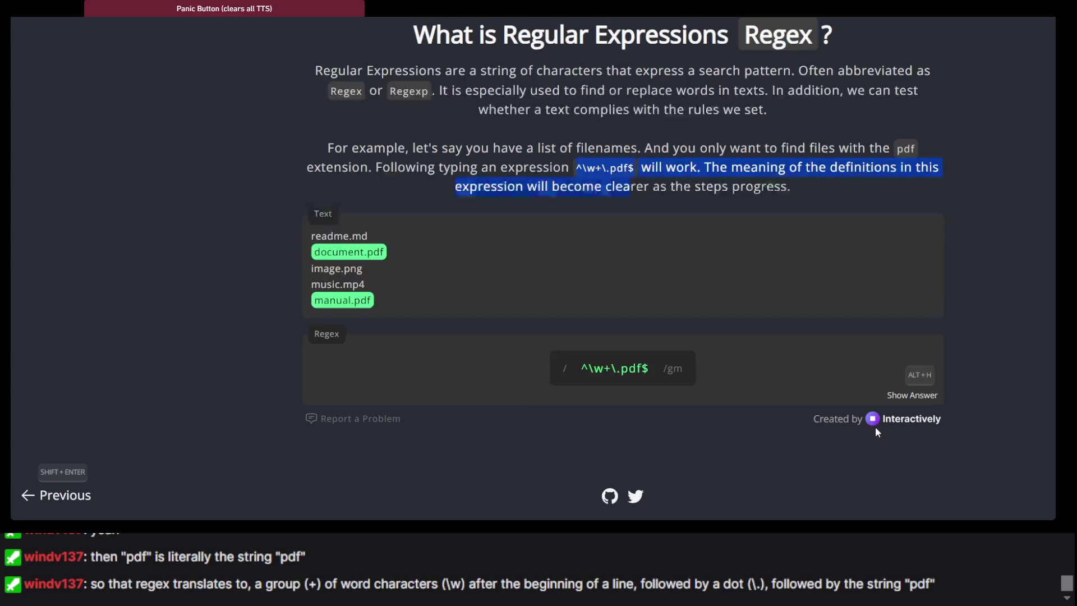
click(922, 391)
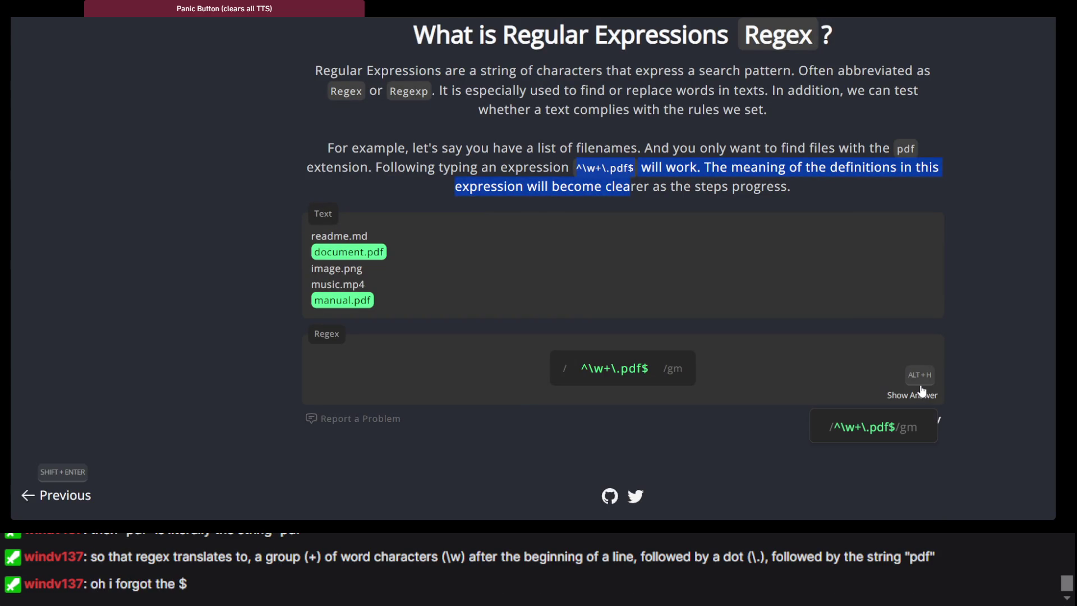
click(1013, 423)
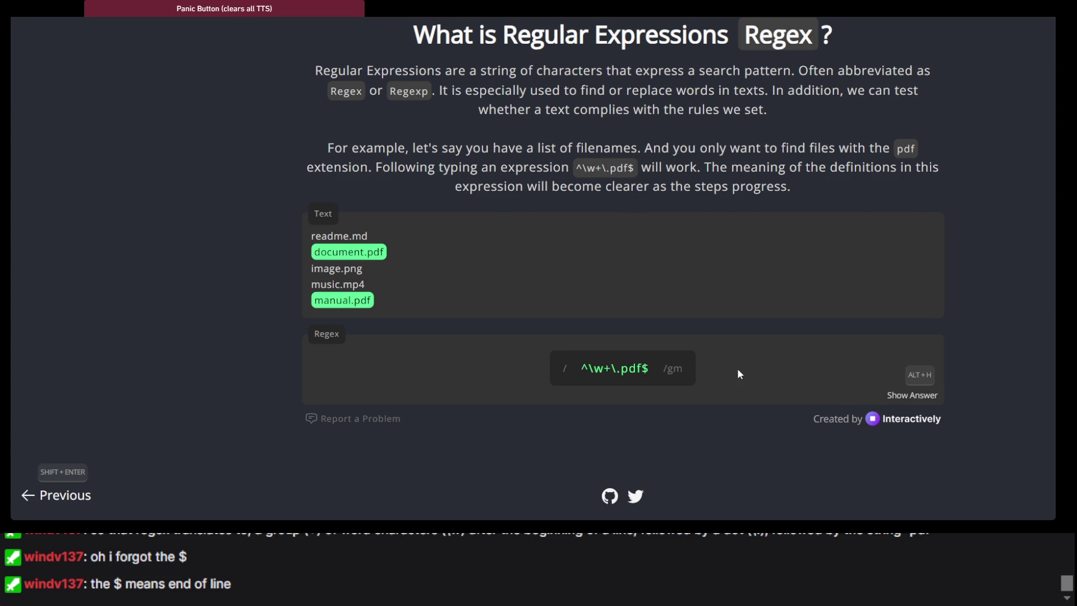
key(ctrl+minus)
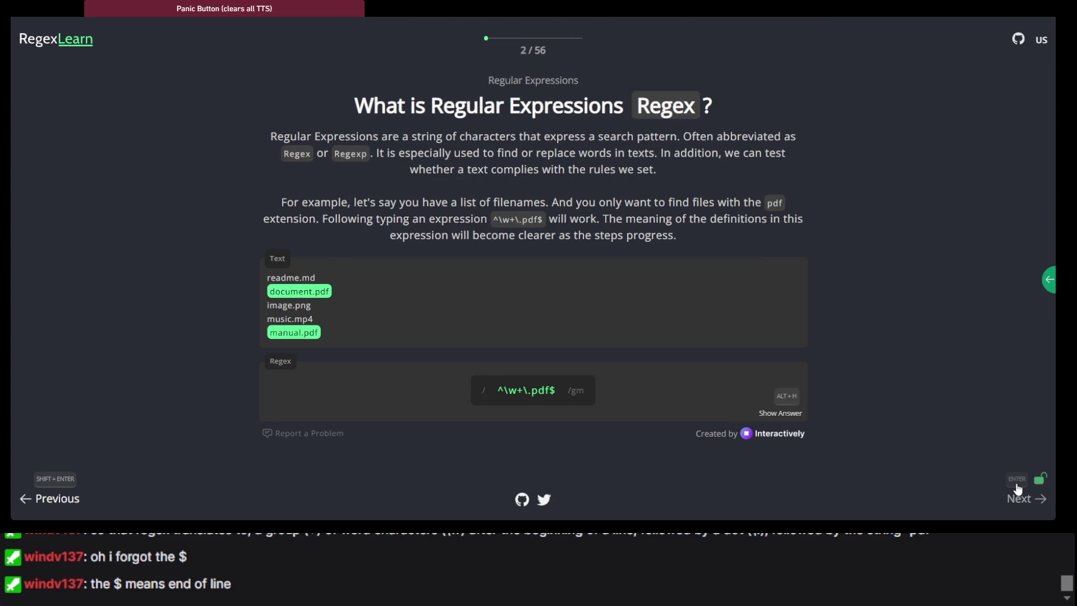
Step: Answer Basic Matchers with curious, check it against /curious/gm, and continue to lesson 4
click(1026, 499)
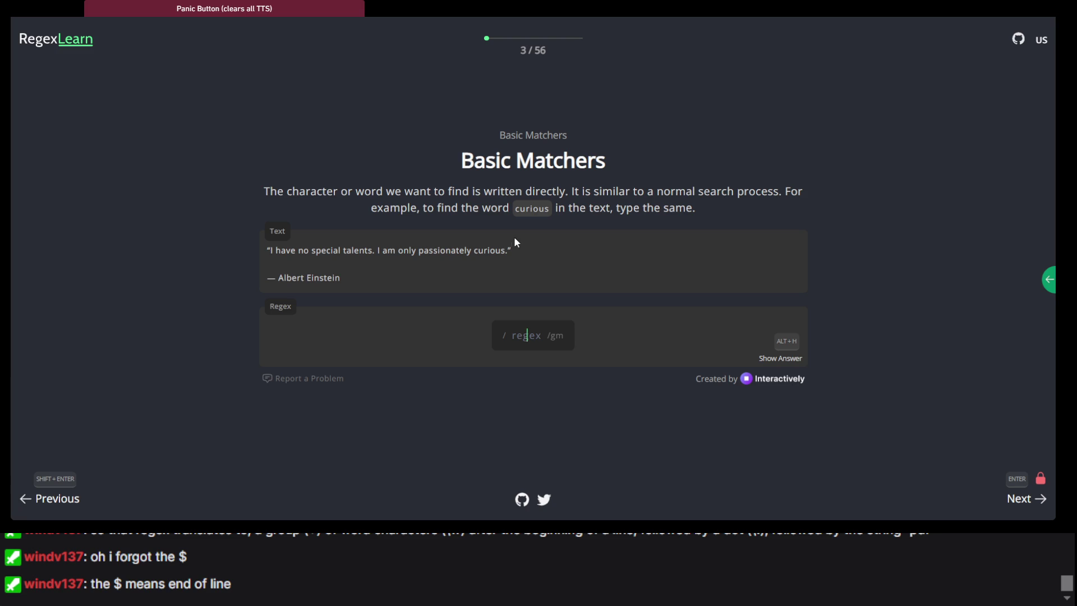
key(ctrl+plus)
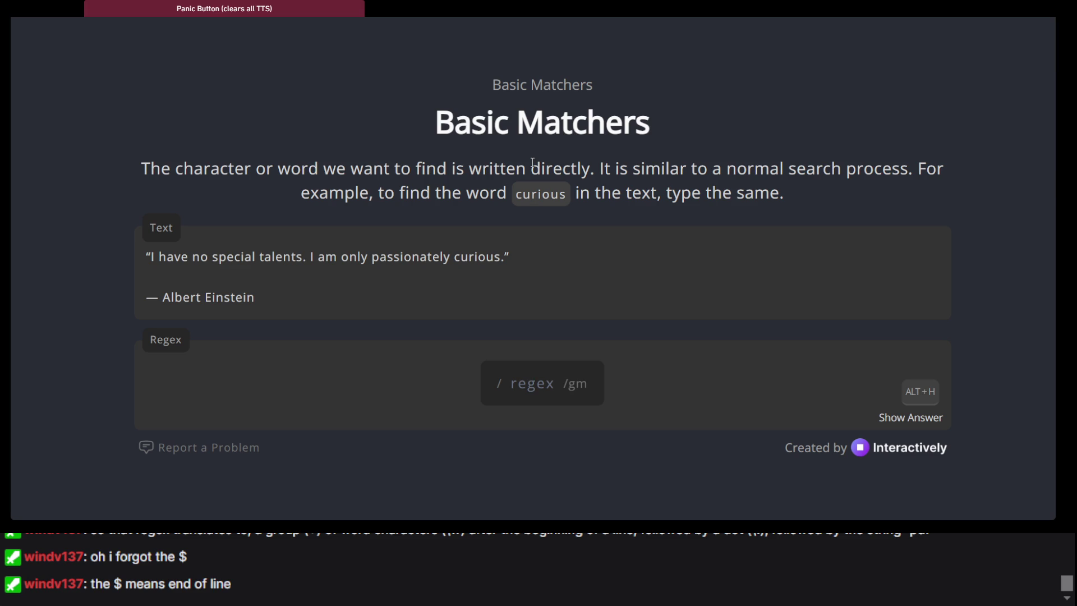
text(c)
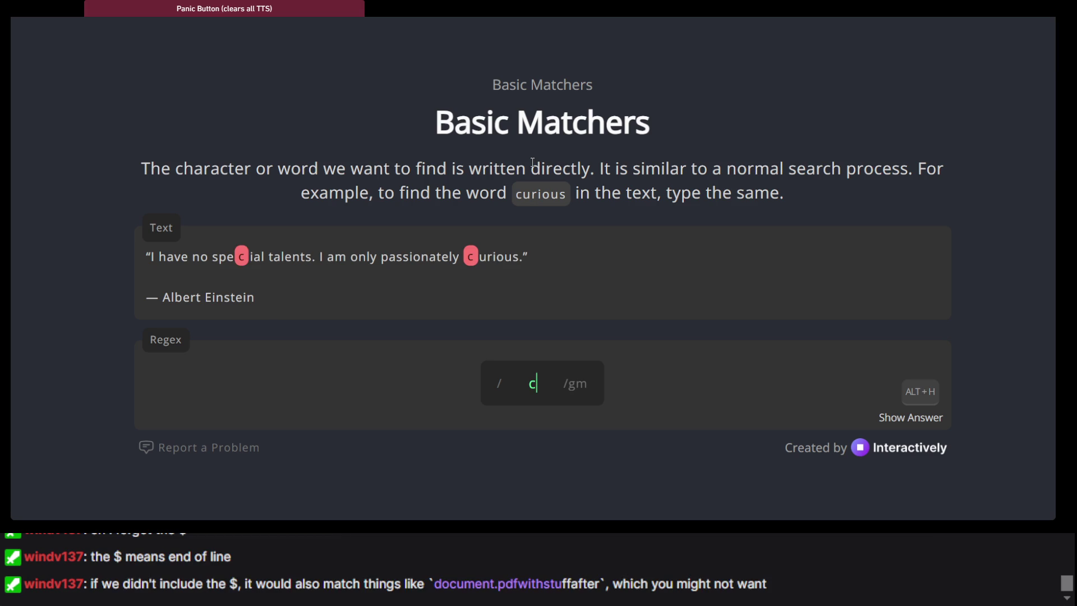
text(u)
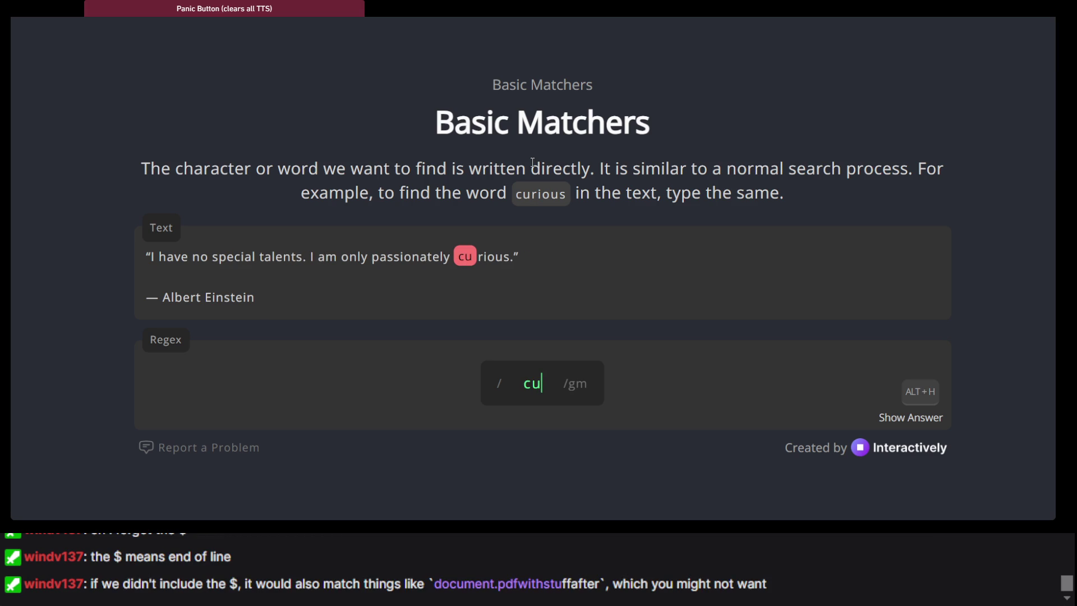
text(rious)
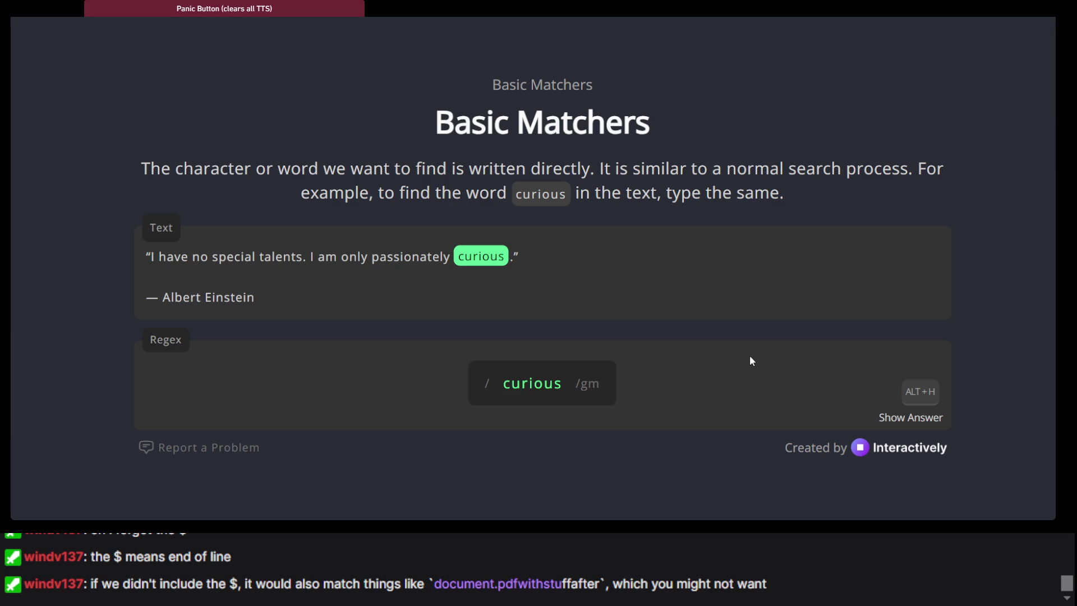
click(926, 395)
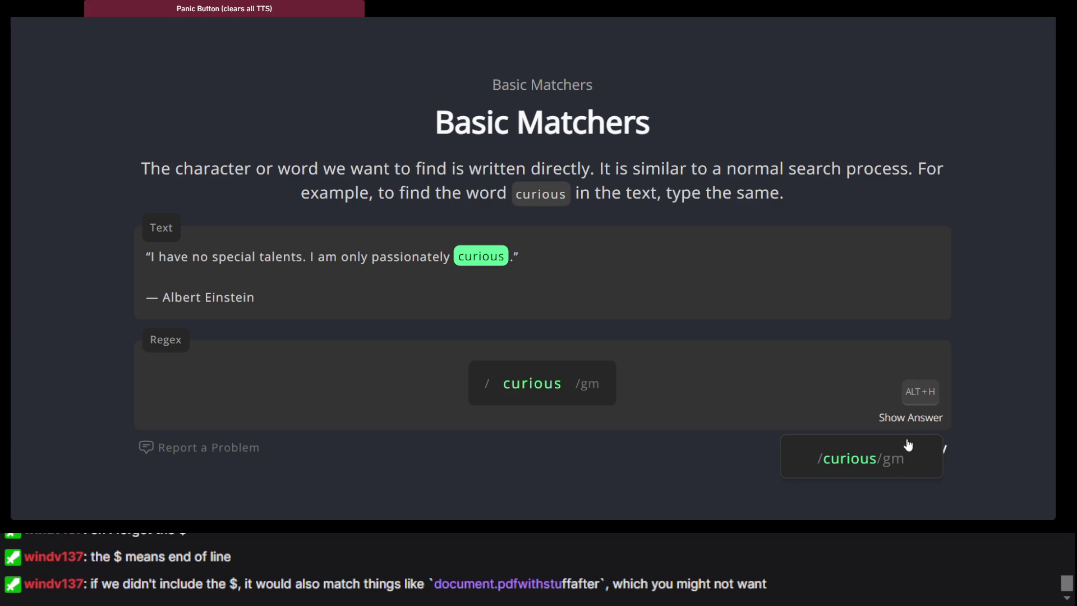
scroll(583, 375, down, 3)
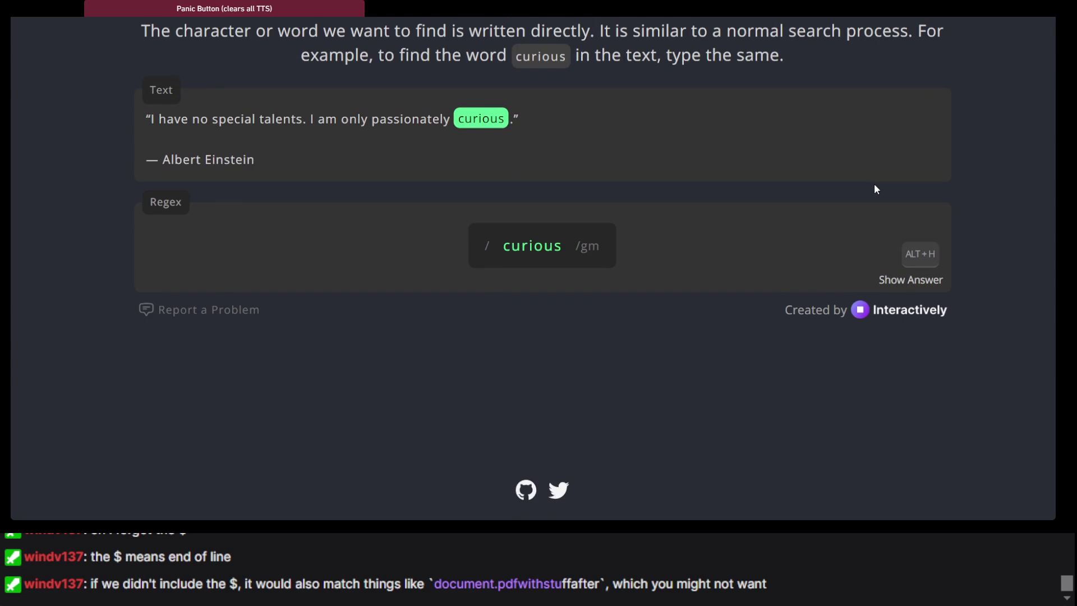
key(alt+h)
click(922, 257)
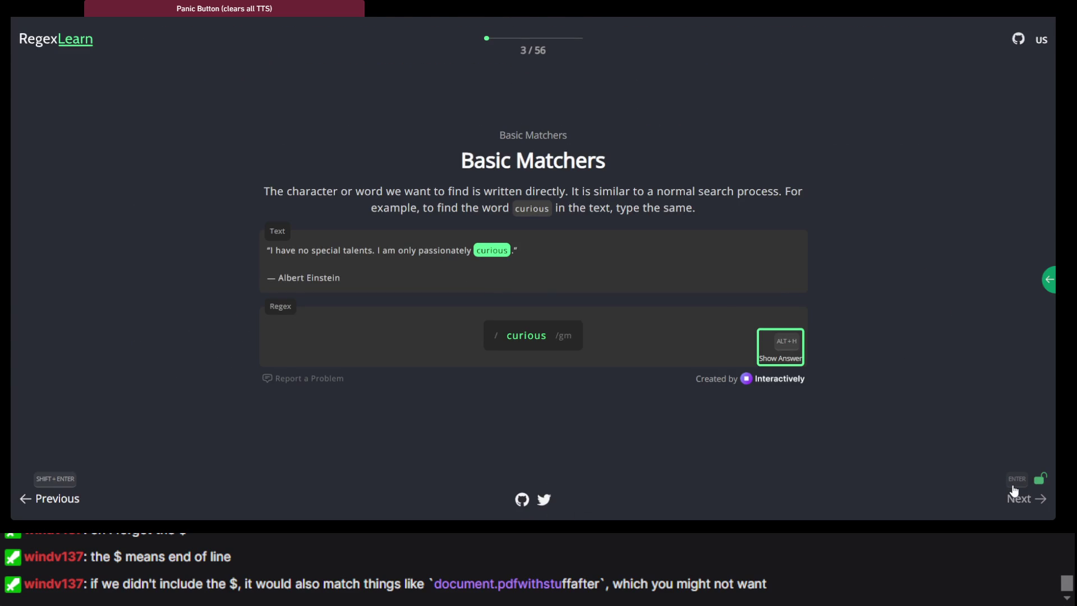
click(1014, 491)
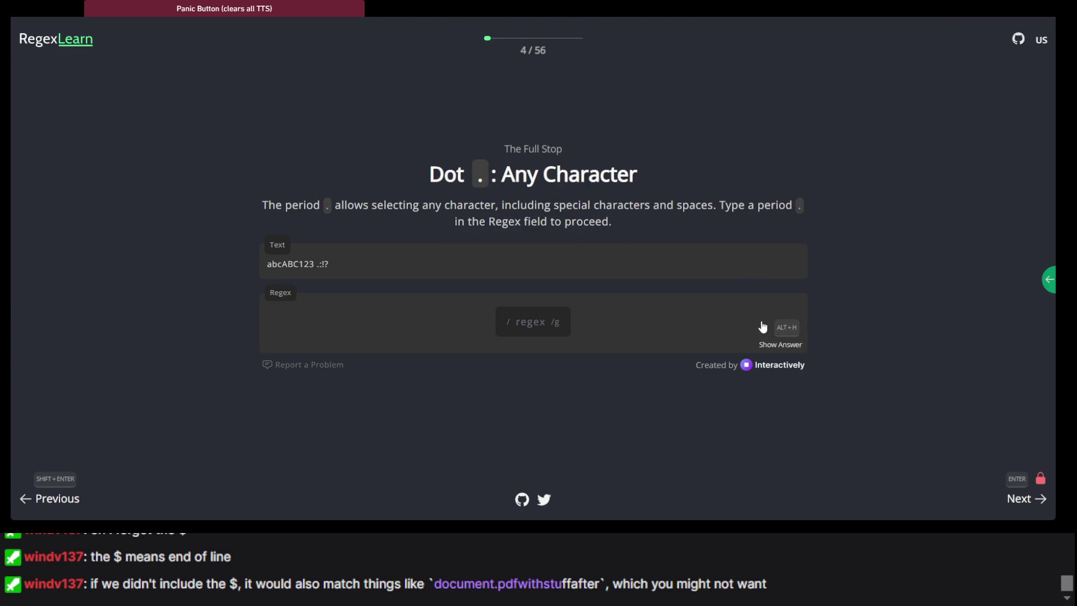
Step: Try skipping the Dot lesson, then enter a single period in the Regex field
click(1035, 498)
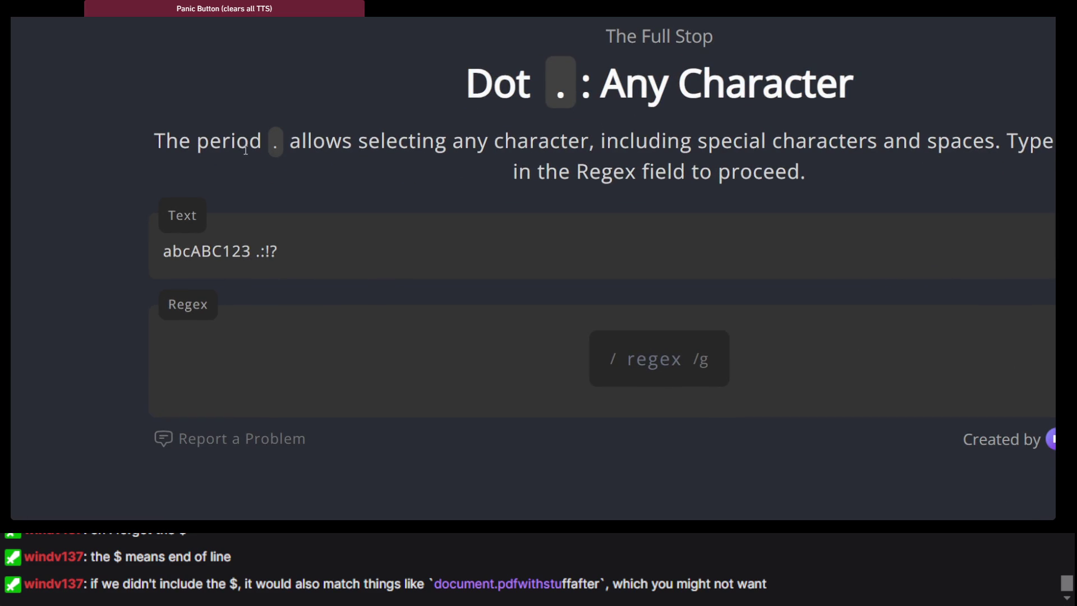
triple_click(245, 150)
click(245, 151)
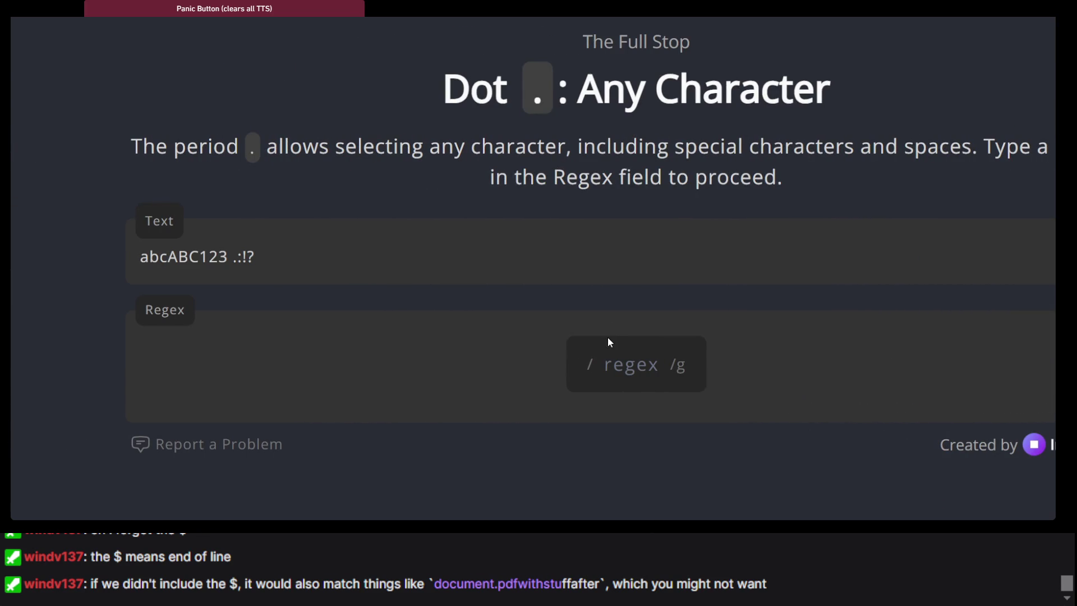
click(614, 352)
text(.)
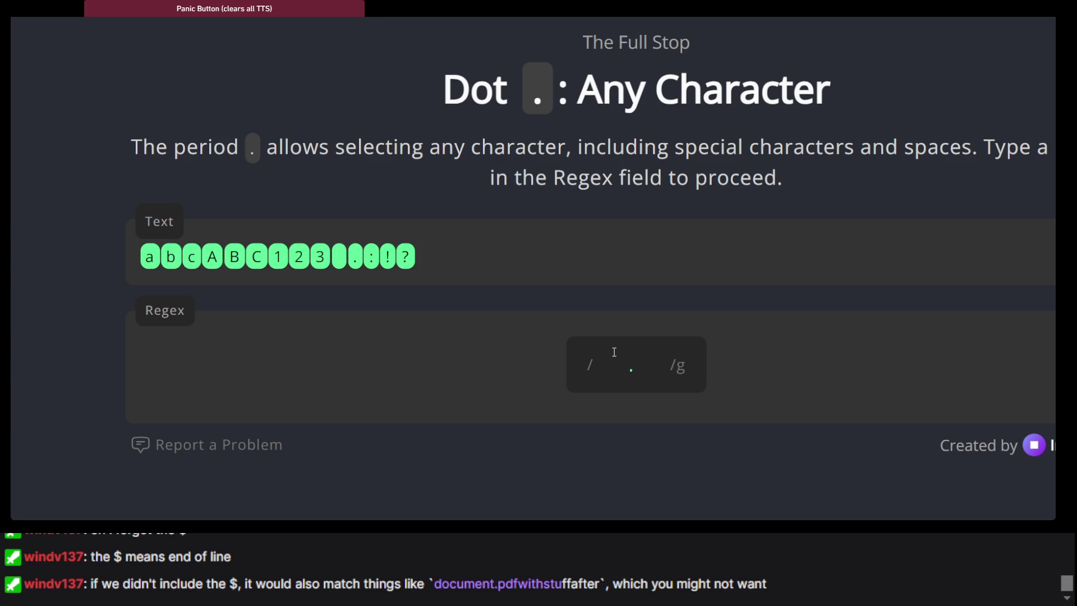
key(BackSpace)
text(.)
key(BackSpace)
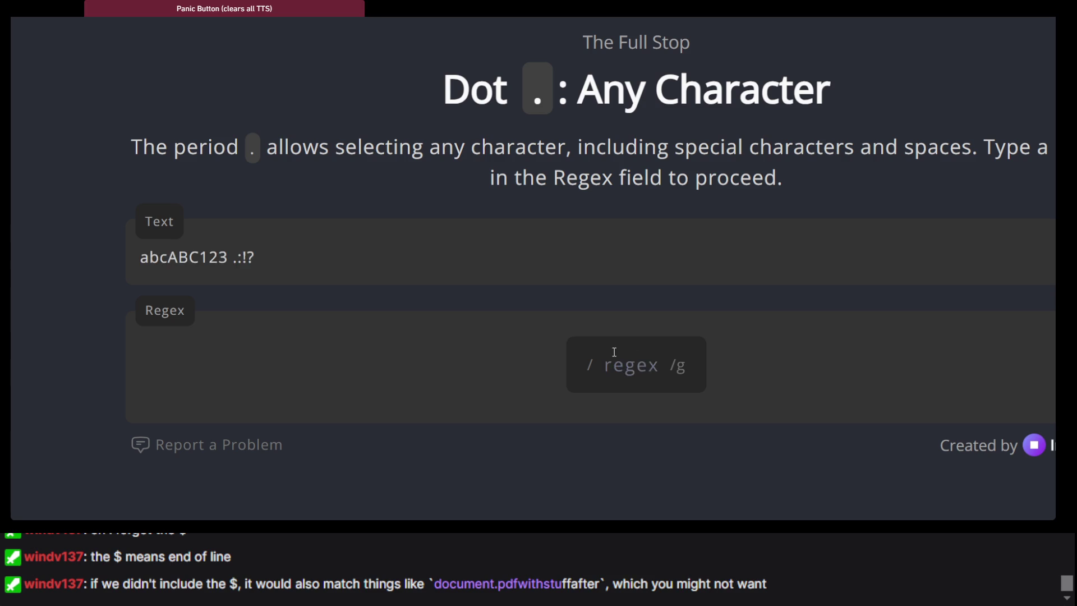
text(.)
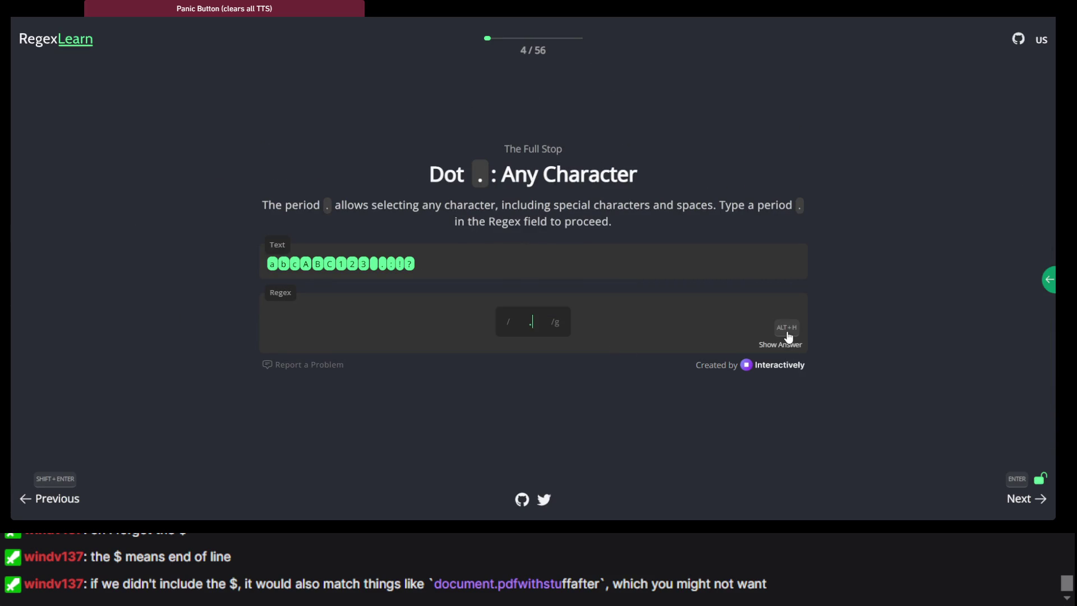
Step: Revisit Basic Matchers, return to Dot, re-enter '.' and advance to Character Sets
key(shift+Return)
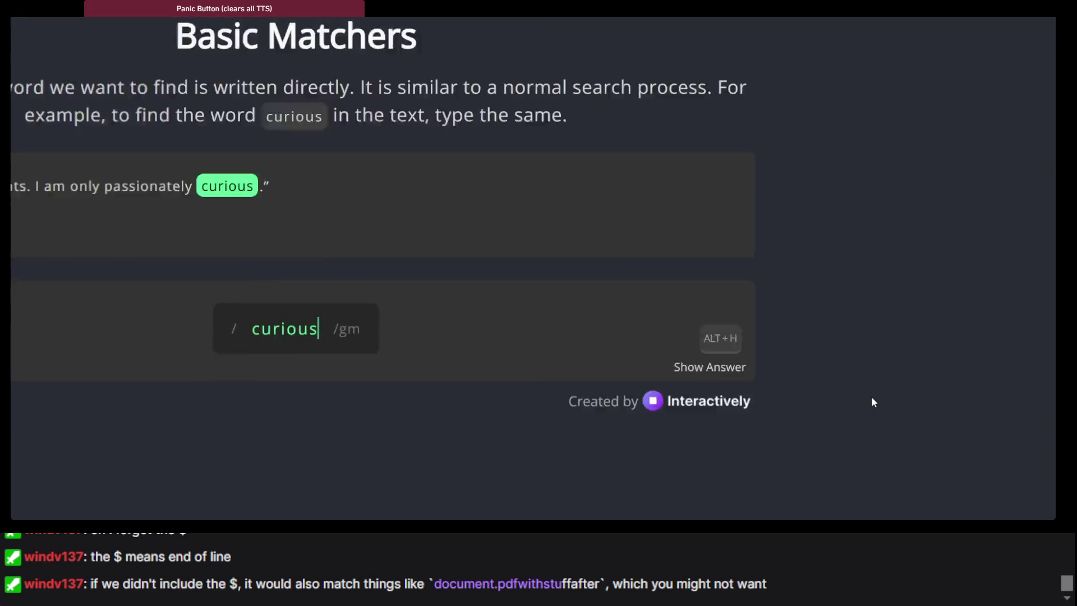
key(Return)
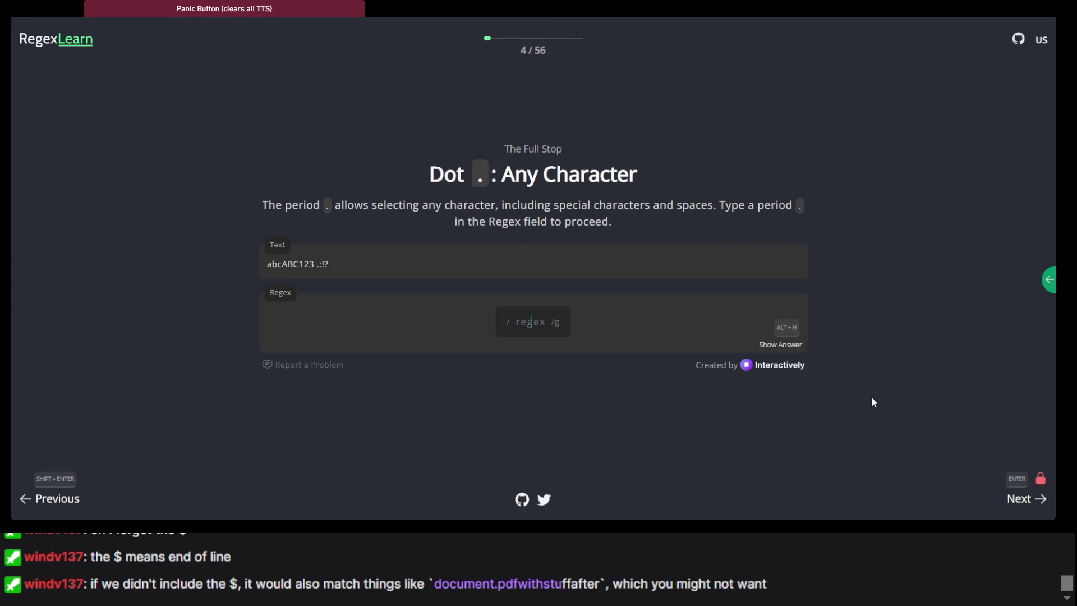
text(/.)
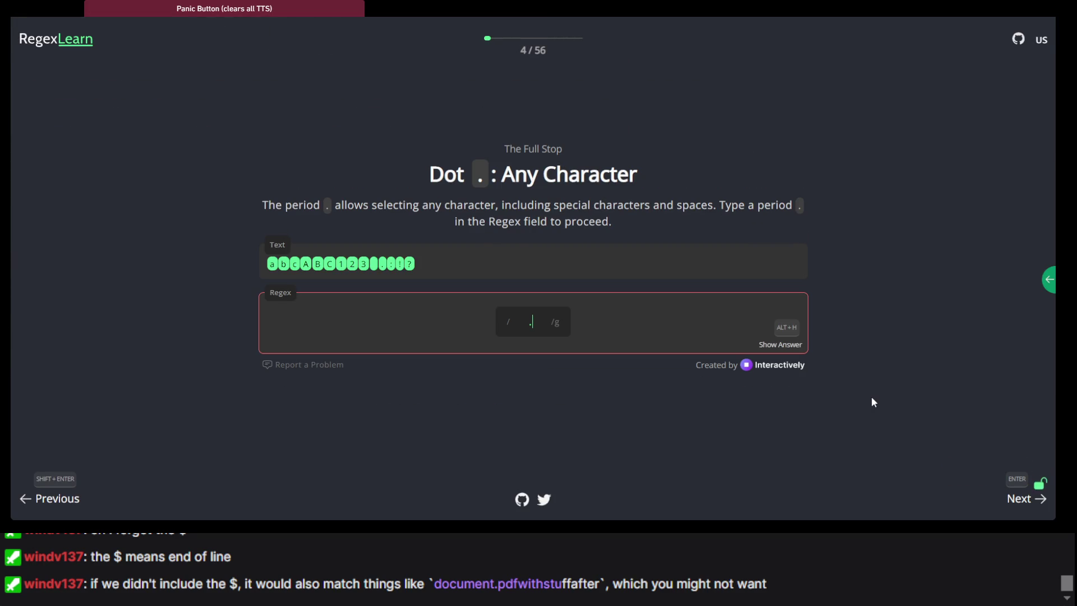
key(Return)
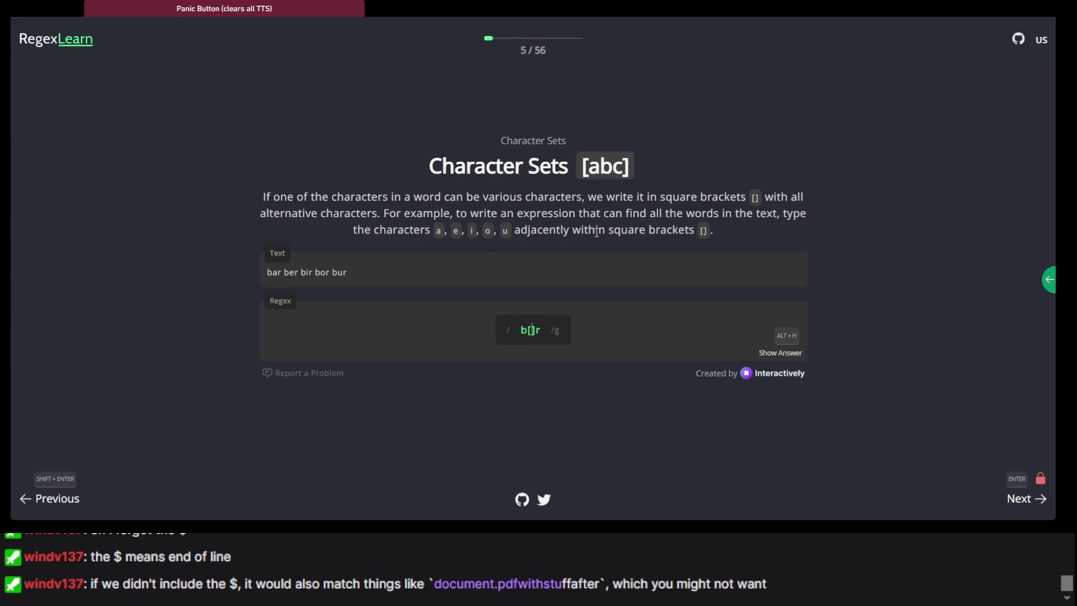
Step: Zoom the Character Sets page in and scroll to the b[]r exercise
key(ctrl+plus)
key(ctrl+plus)
key(ctrl+plus)
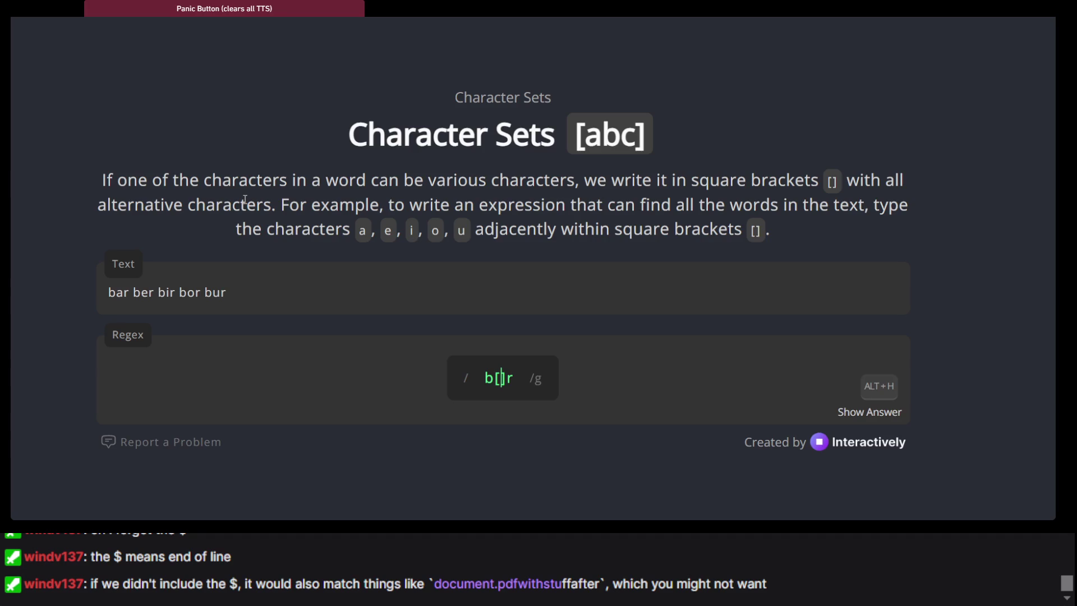
scroll(244, 200, down, 1)
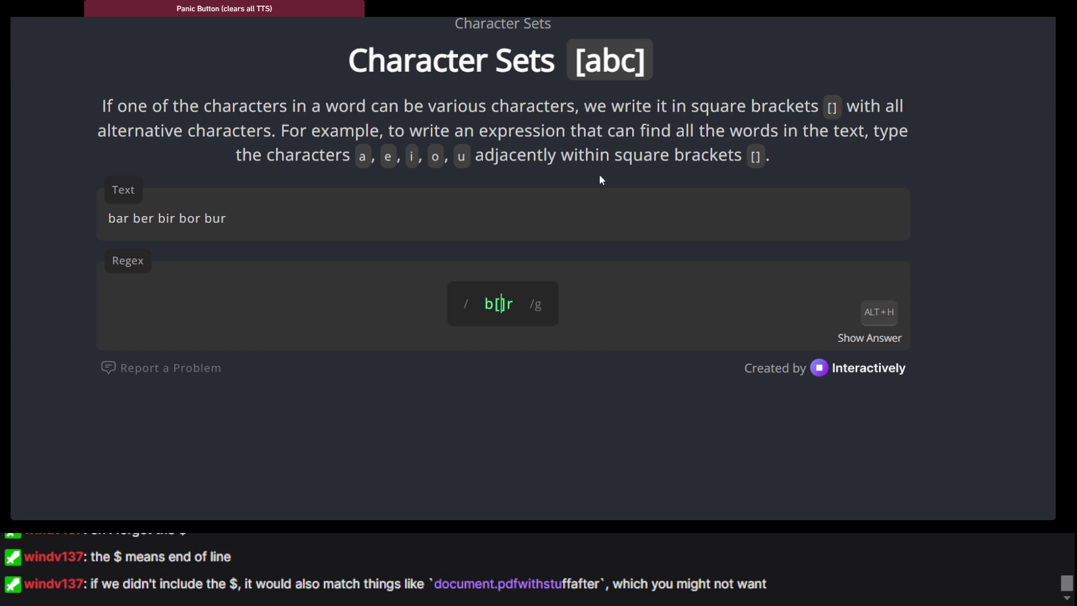
Step: Clear the Regex field and enter the vowel set [aeiou]
text([)
key(BackSpace)
key(BackSpace)
key(BackSpace)
key(ctrl+a)
key(BackSpace)
text([a)
text(eiou)
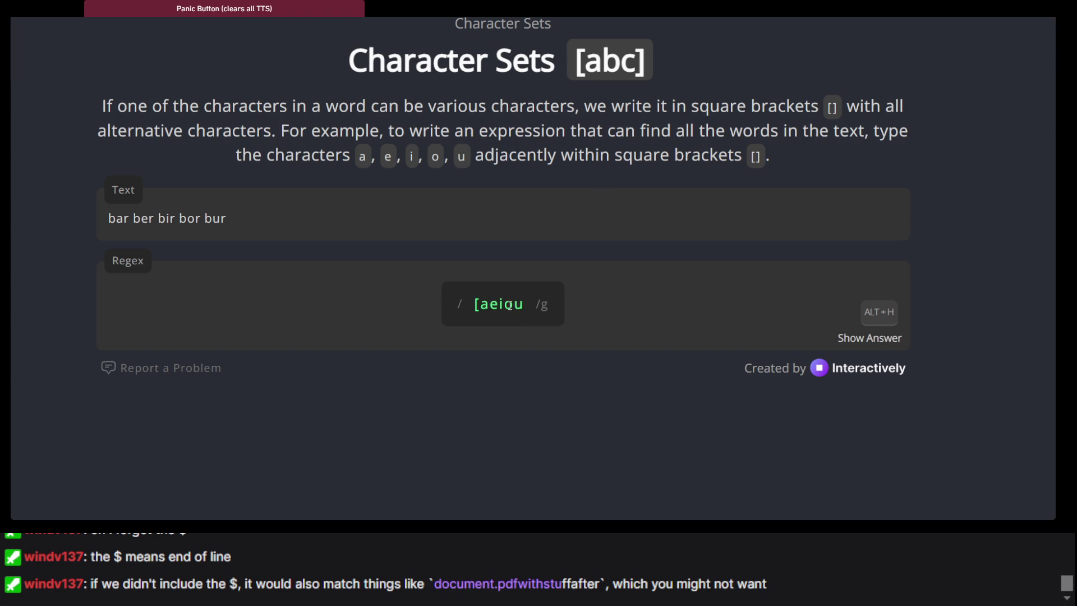
text(])
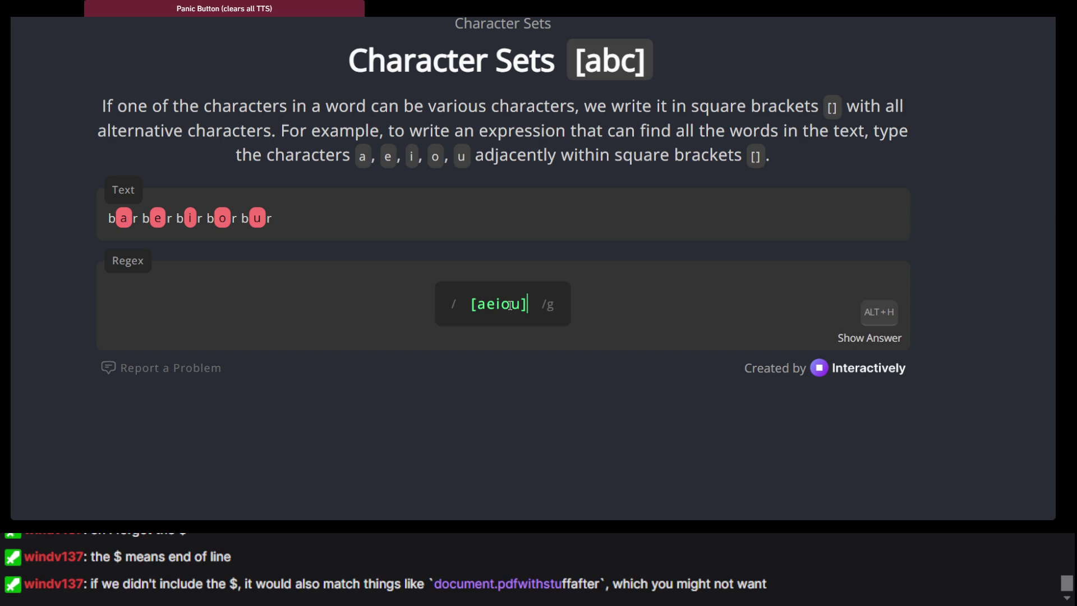
key(Return)
Step: Complete the pattern as b[aeiou]r so bar, ber, bir, bor and bur all highlight
key(Home)
text(b)
click(534, 305)
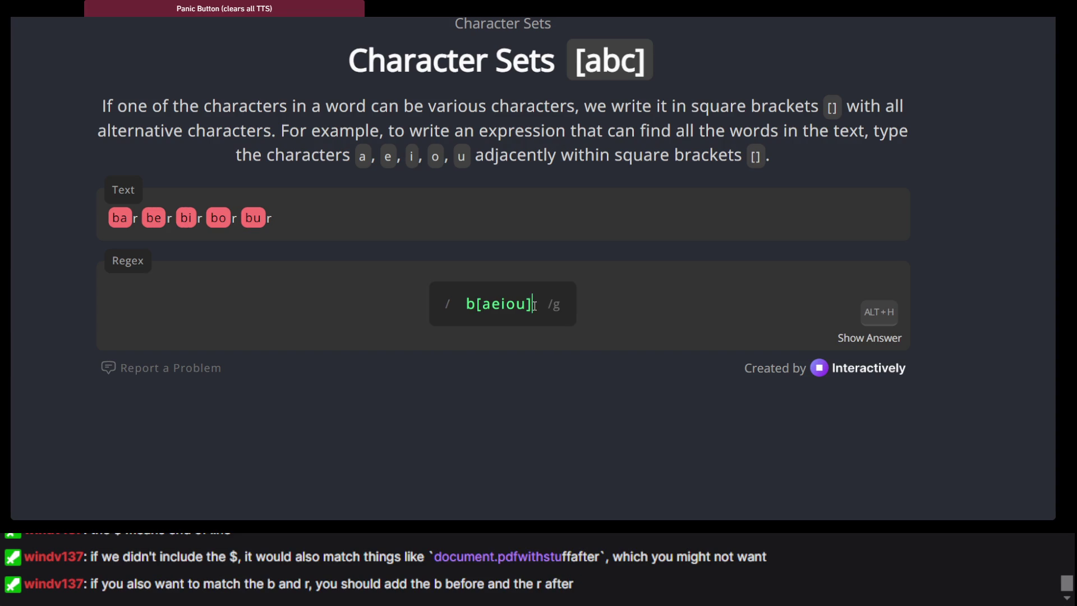
text(r)
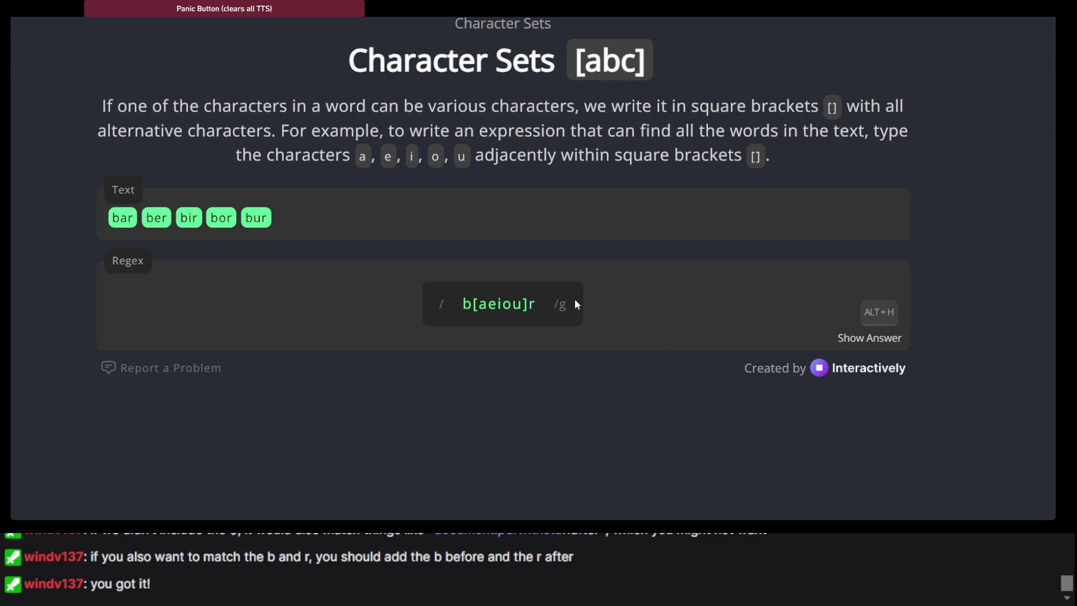
triple_click(447, 148)
drag(359, 156, 485, 154)
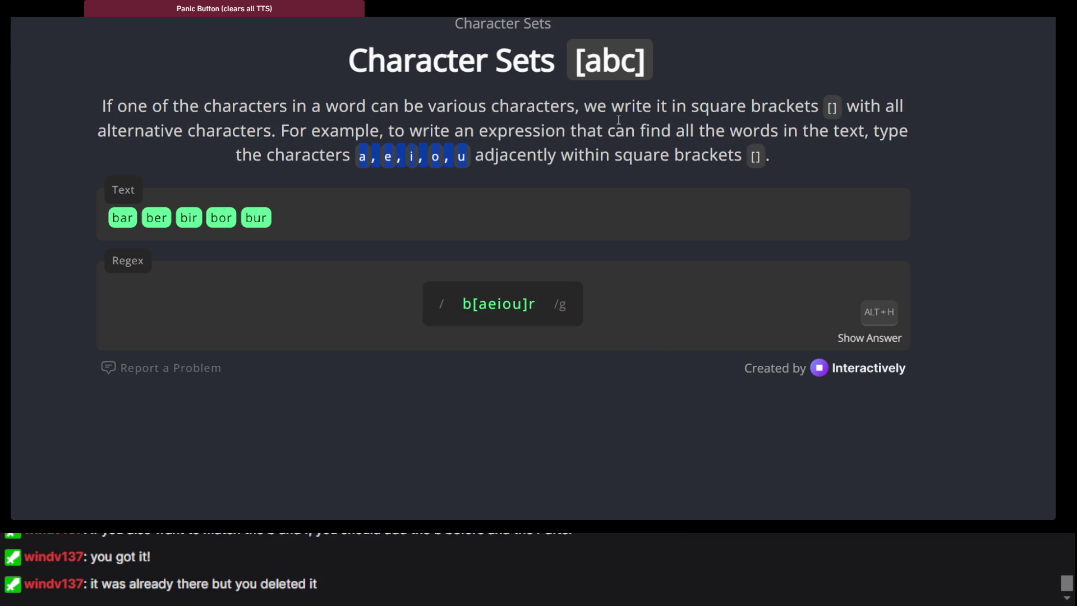
key(alt+Tab)
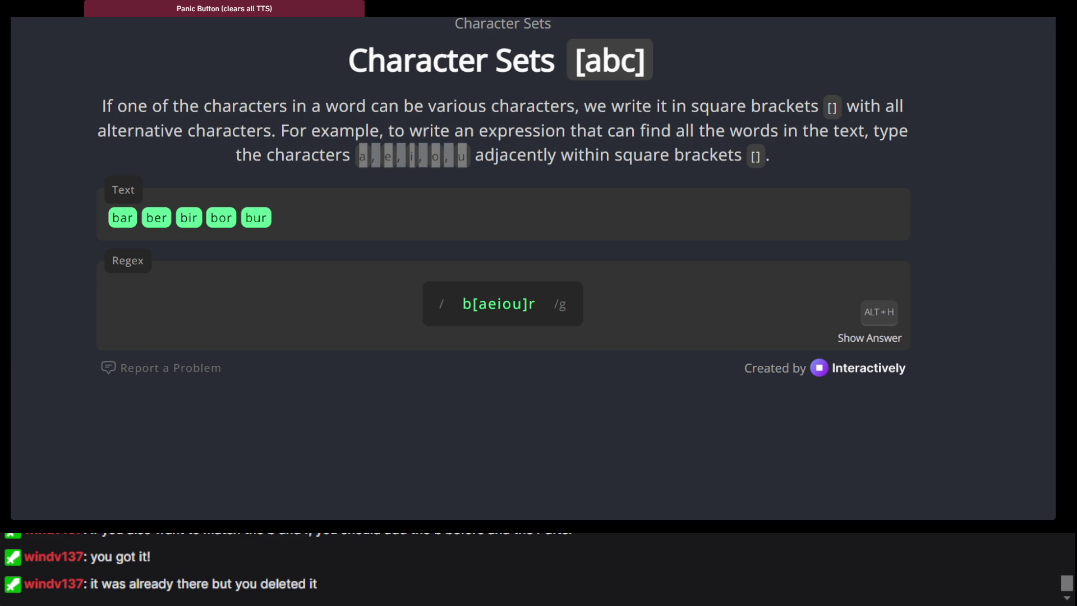
click(729, 384)
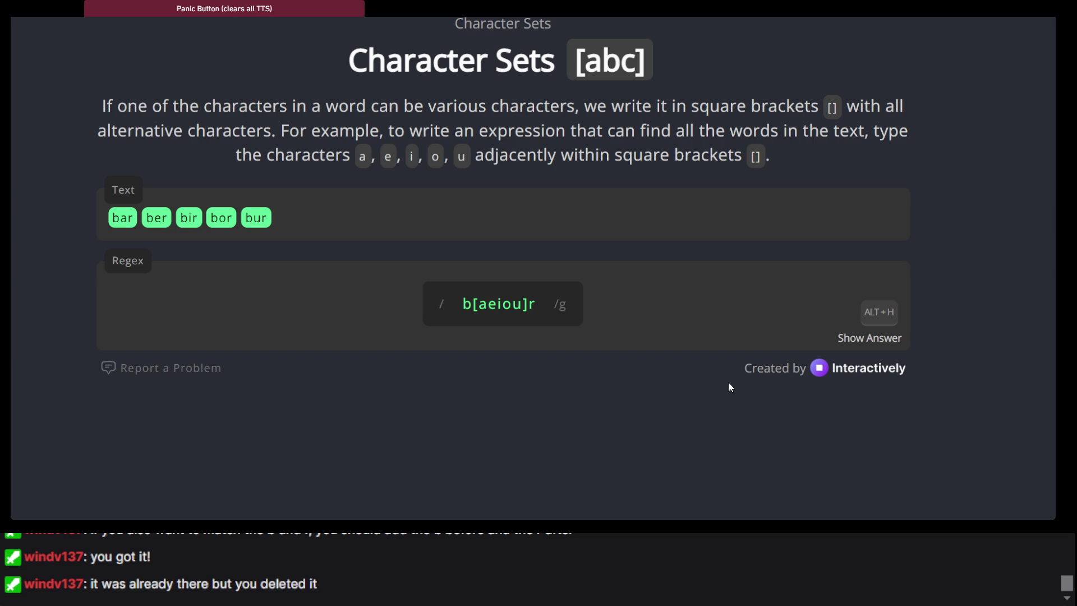
Step: Advance to Negated Character Sets and examine the b[^]r pattern and instructions
click(564, 300)
key(Return)
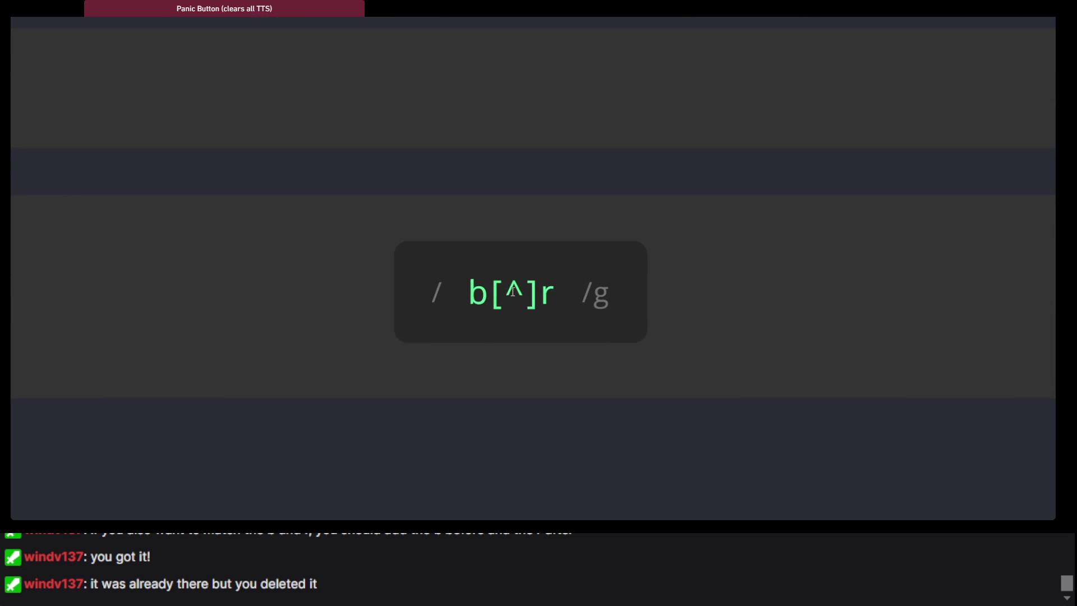
drag(513, 291, 583, 281)
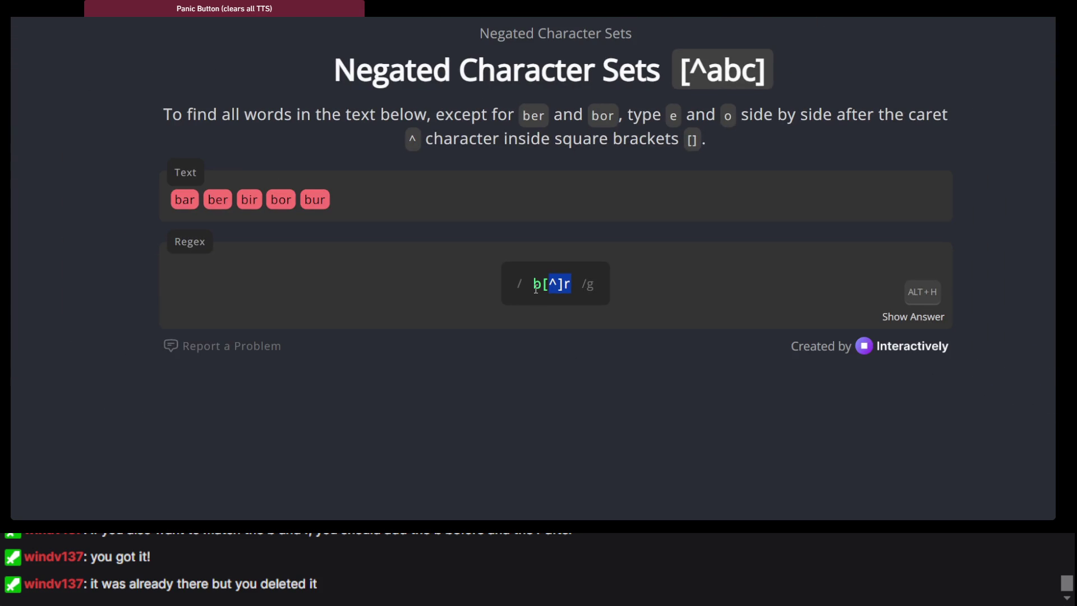
click(536, 288)
triple_click(310, 135)
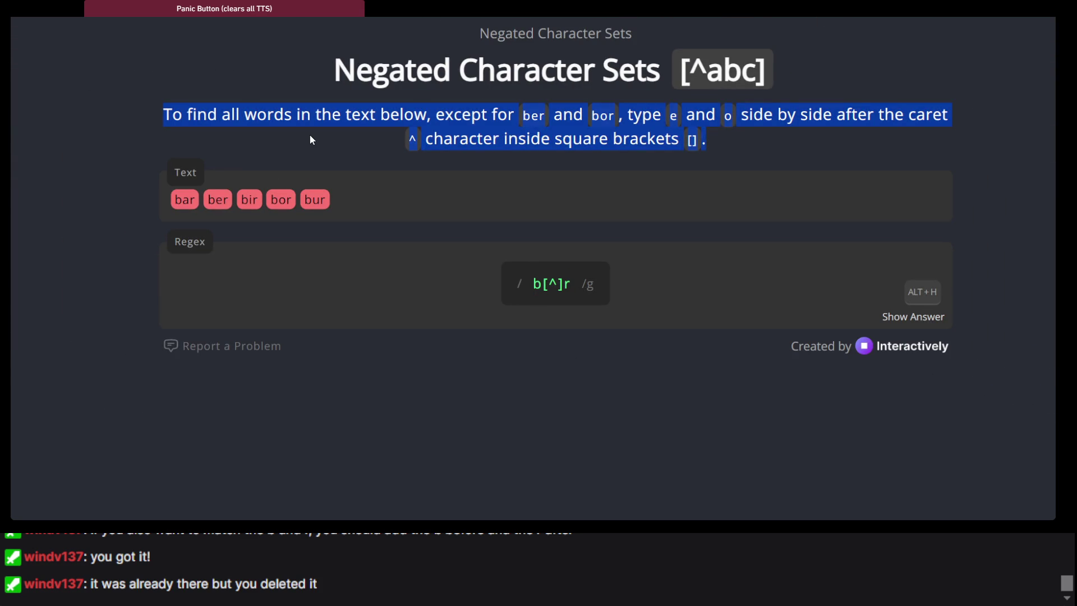
click(310, 135)
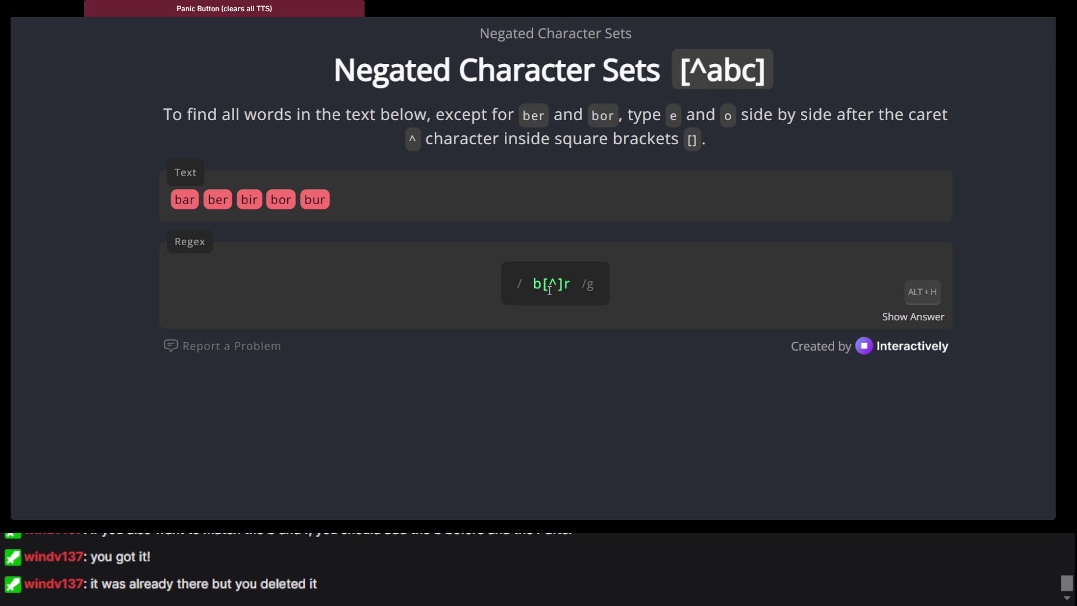
Step: Experiment with typing e at different positions inside b[^]r
text(e)
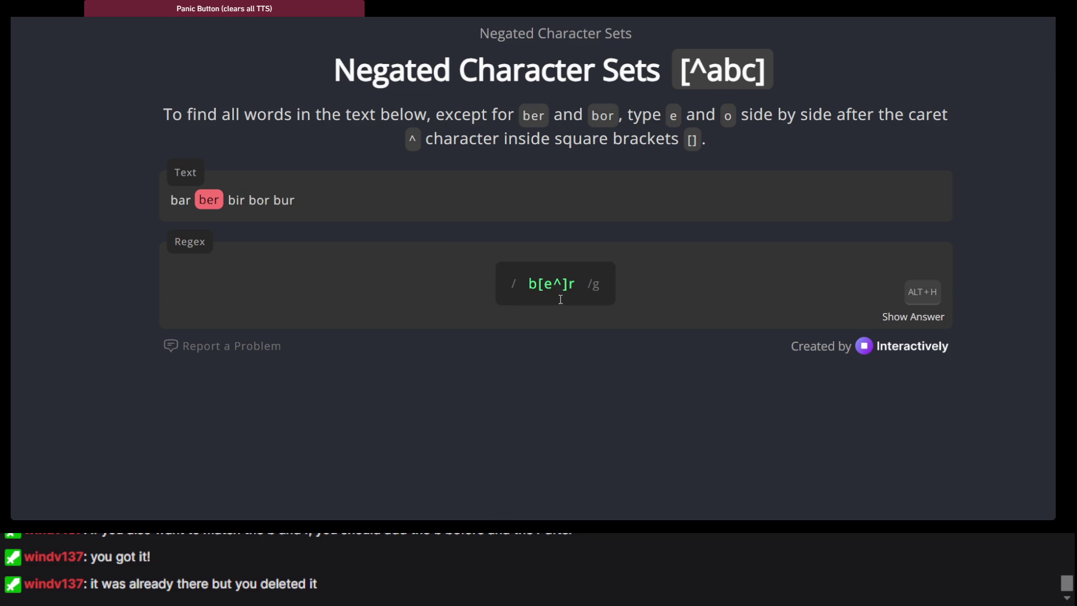
key(BackSpace)
text(e)
click(564, 284)
text(o)
key(BackSpace)
key(BackSpace)
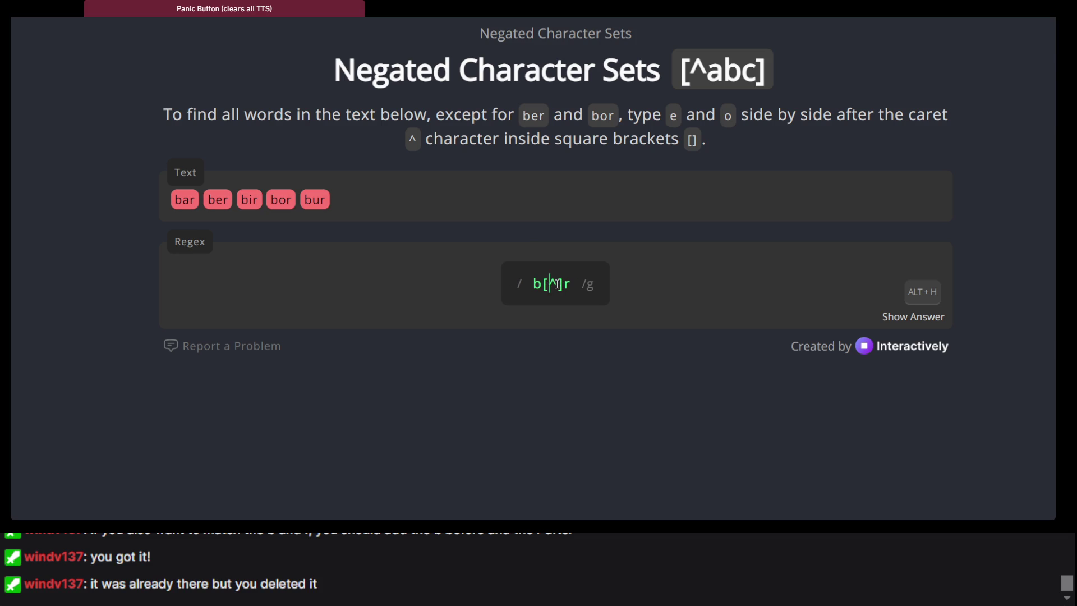
text(e)
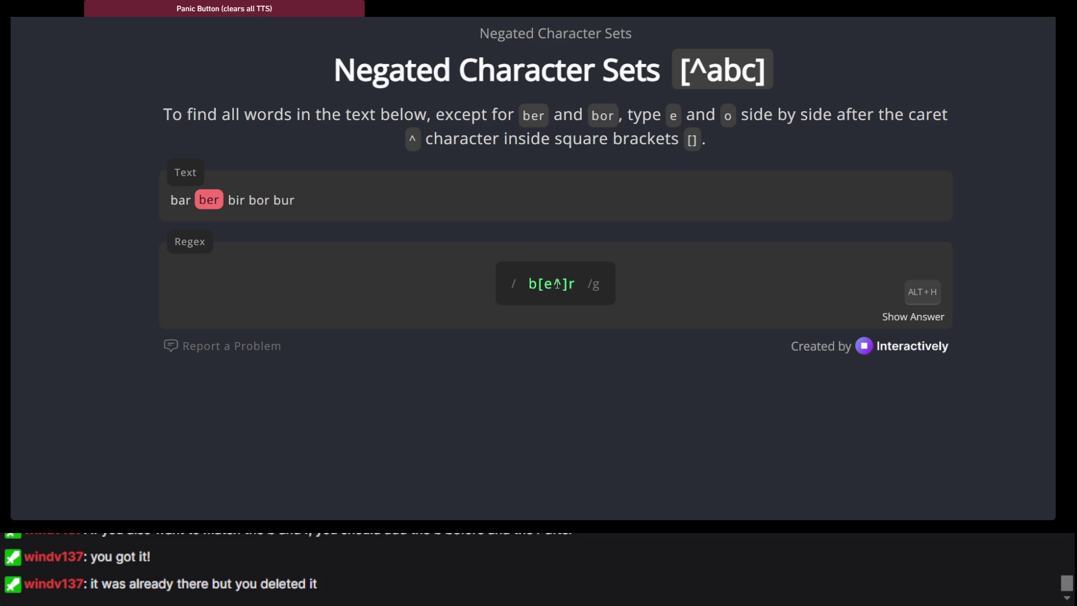
key(BackSpace)
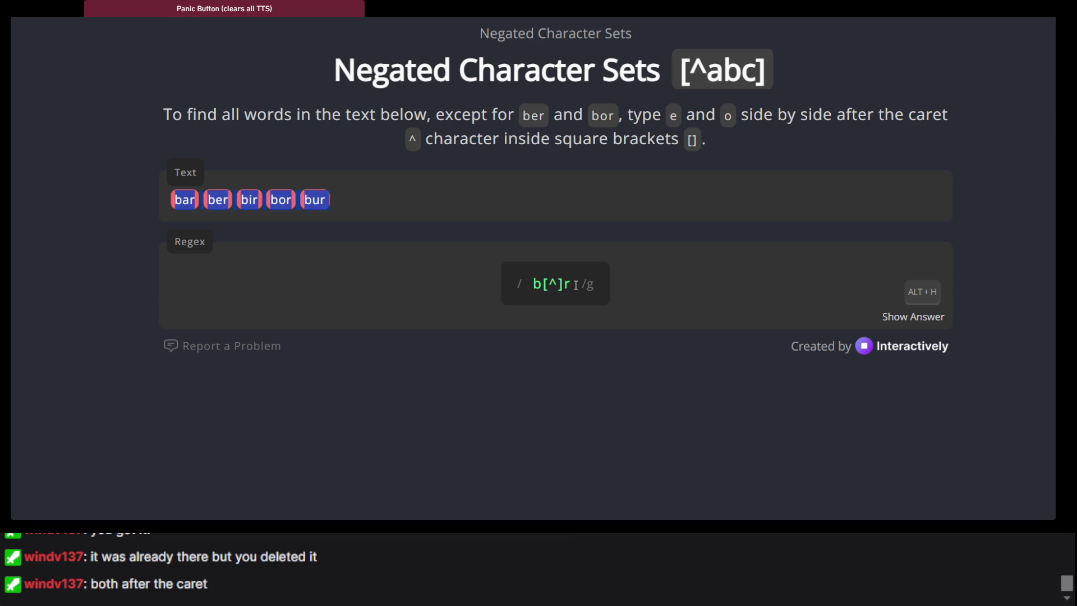
text(e)
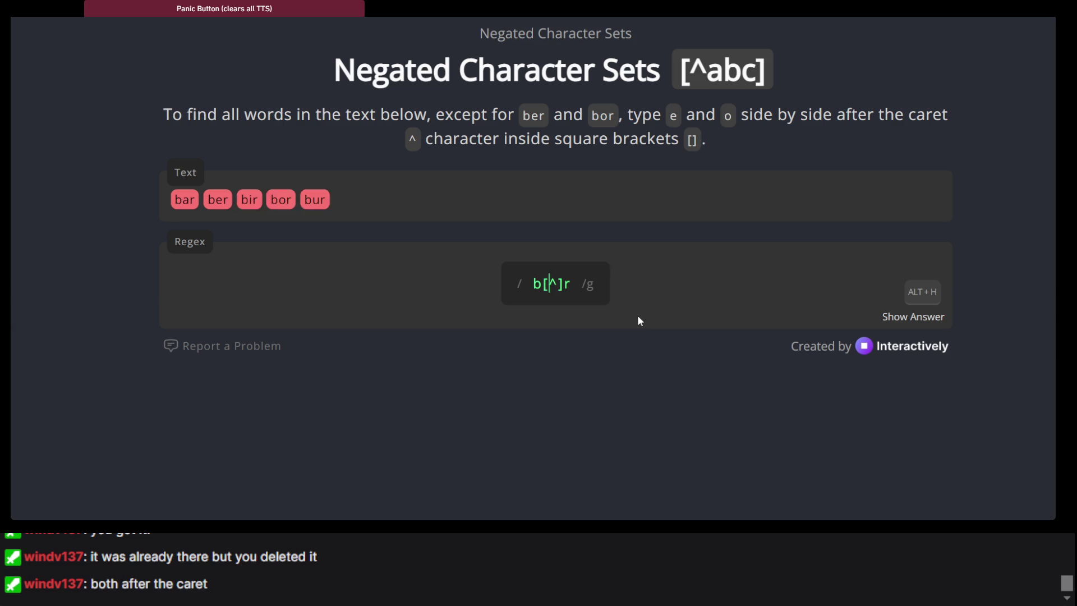
key(BackSpace)
click(556, 283)
text(e)
key(BackSpace)
click(549, 283)
text(e)
key(BackSpace)
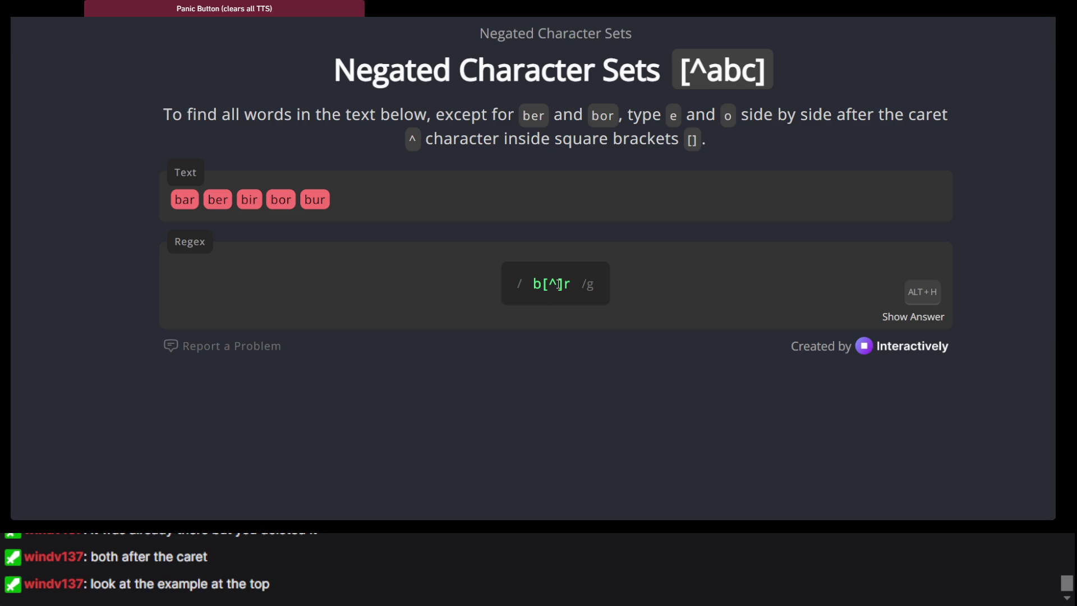
Step: Try inserting eo at several spots in the brackets, settling just after the ^
text(eo)
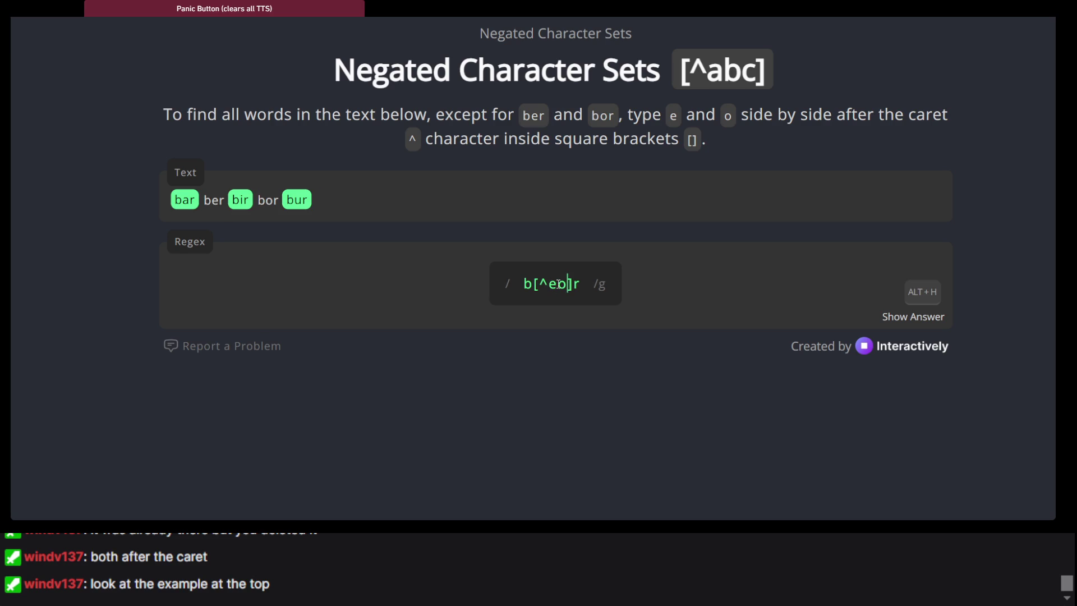
key(BackSpace)
key(BackSpace)
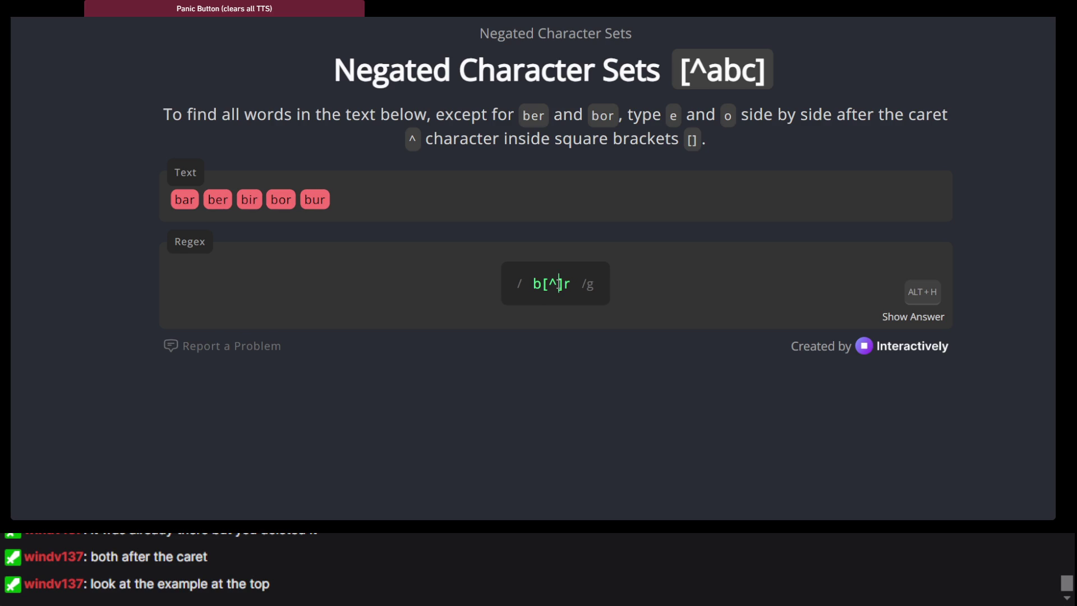
text(e)
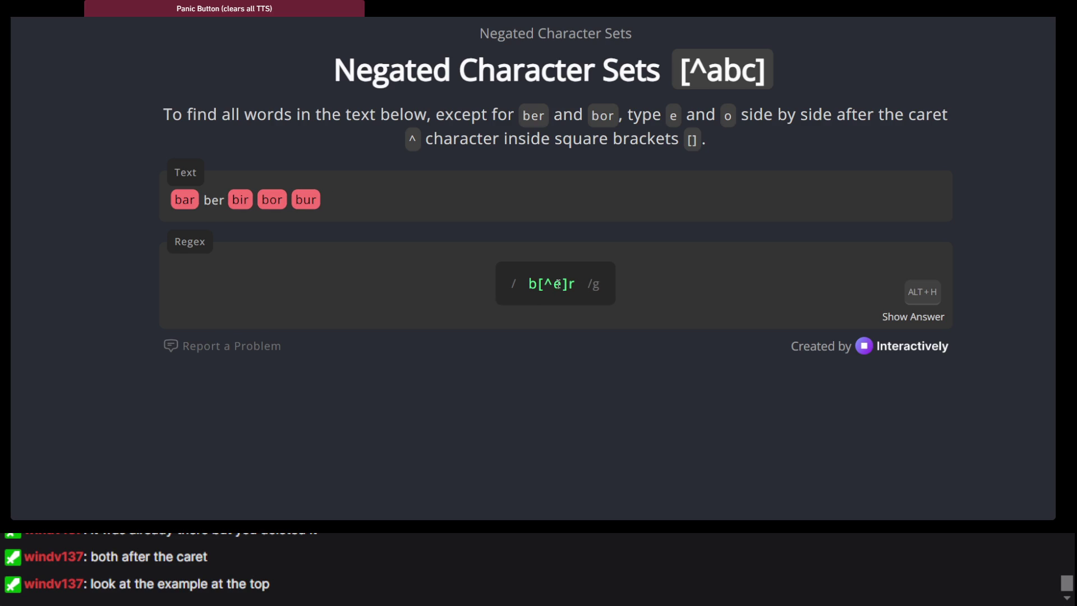
text(o)
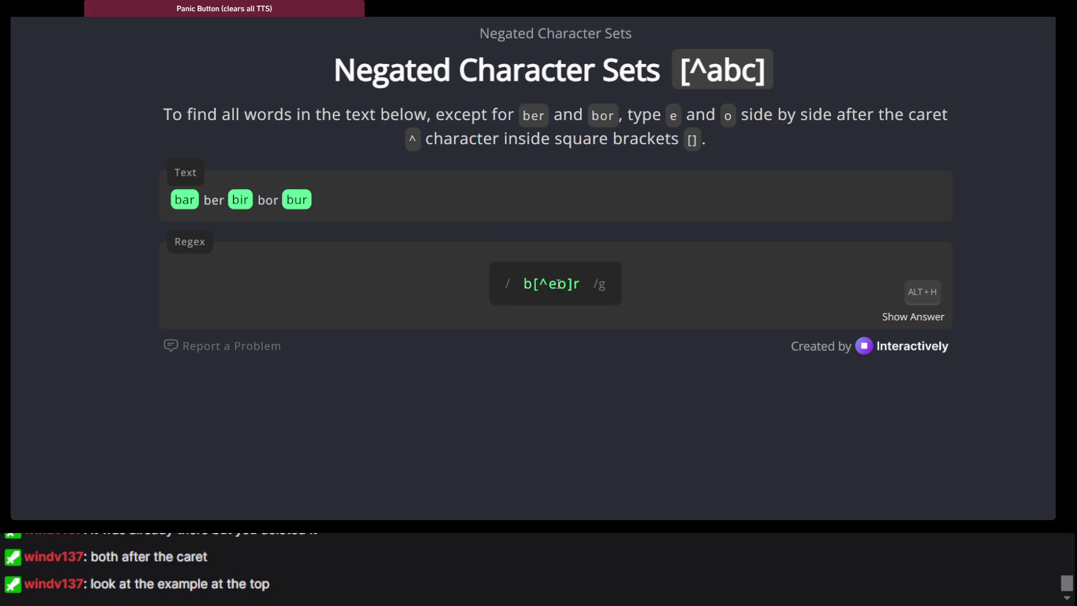
key(BackSpace)
key(BackSpace)
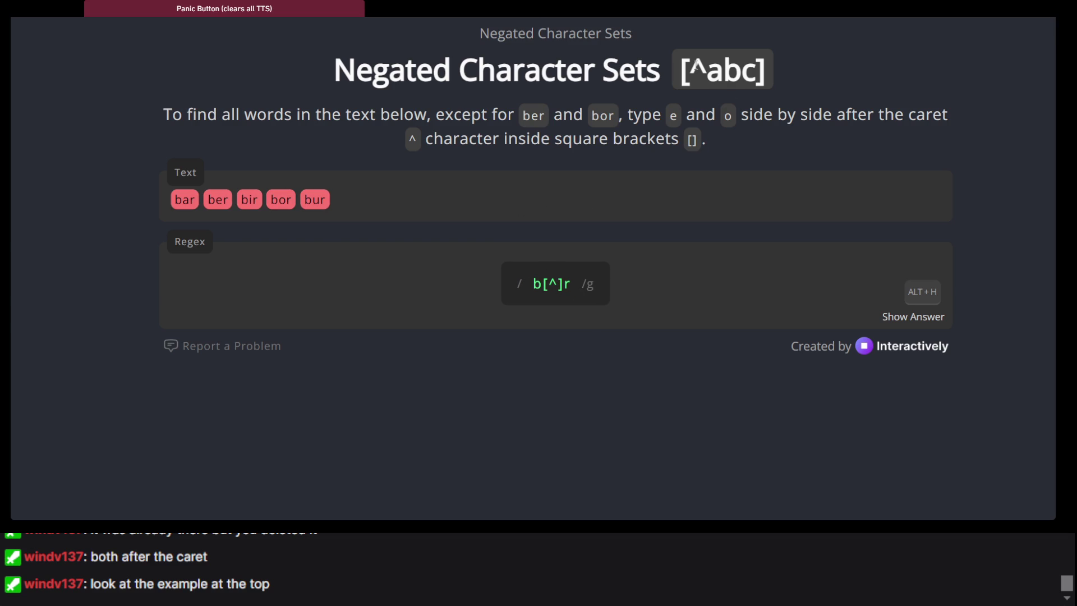
click(544, 285)
text(eo)
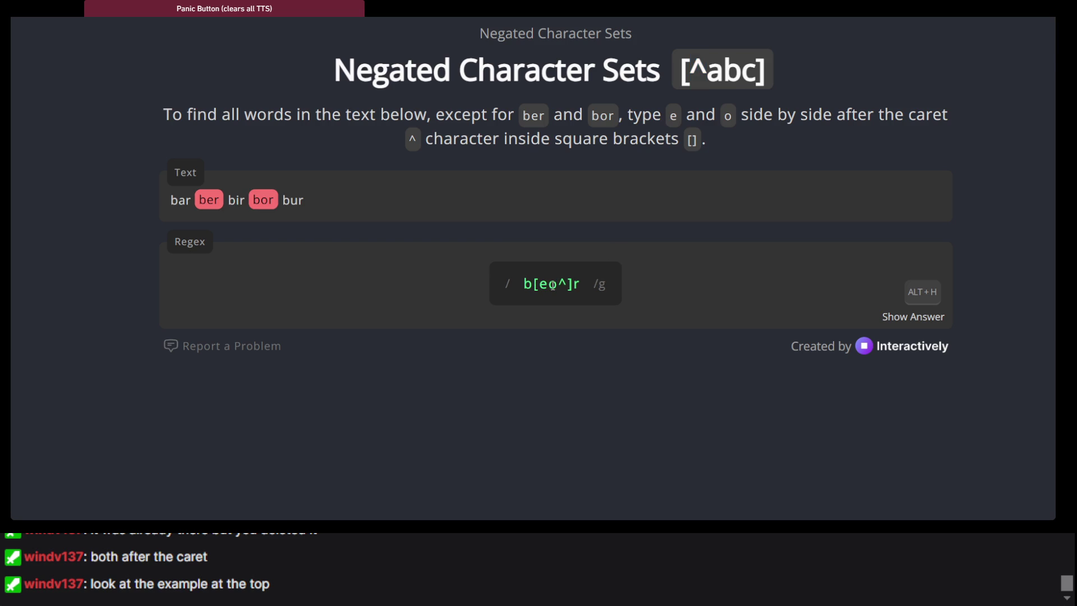
key(BackSpace)
key(BackSpace)
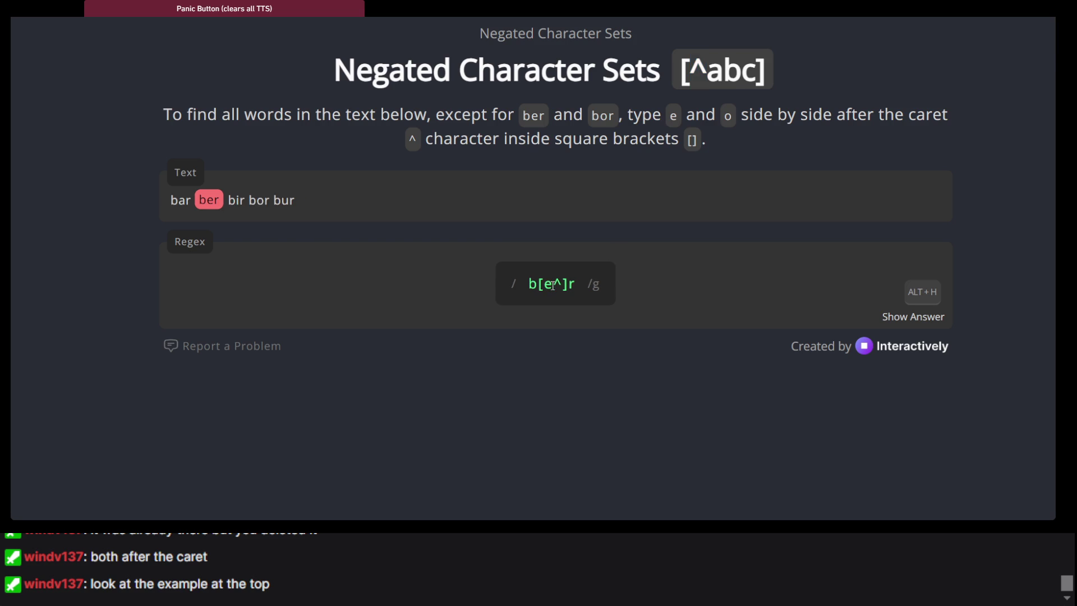
click(553, 285)
text(eo)
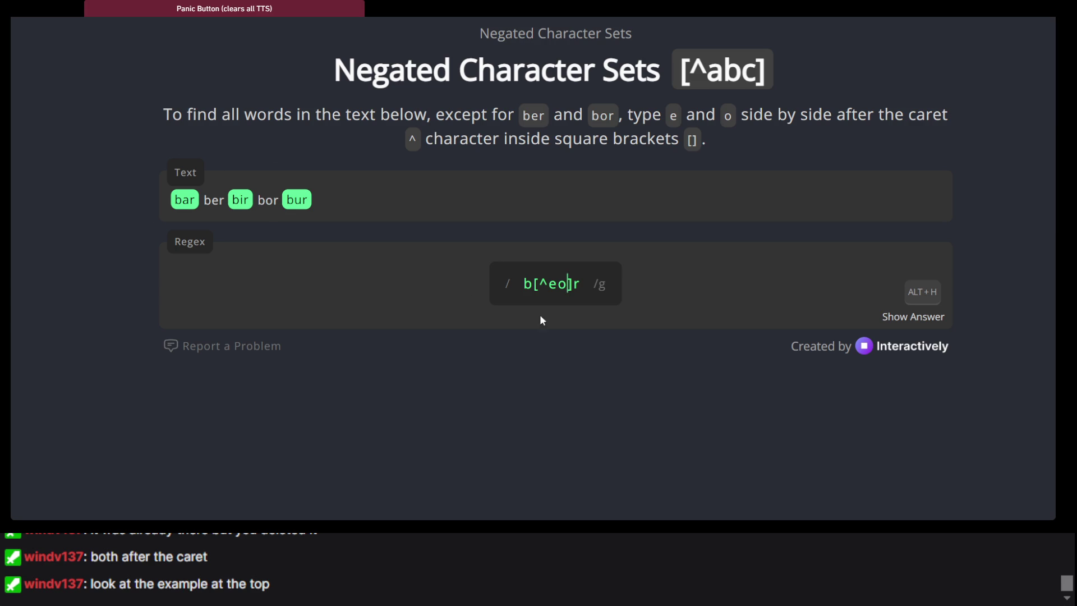
key(BackSpace)
key(BackSpace)
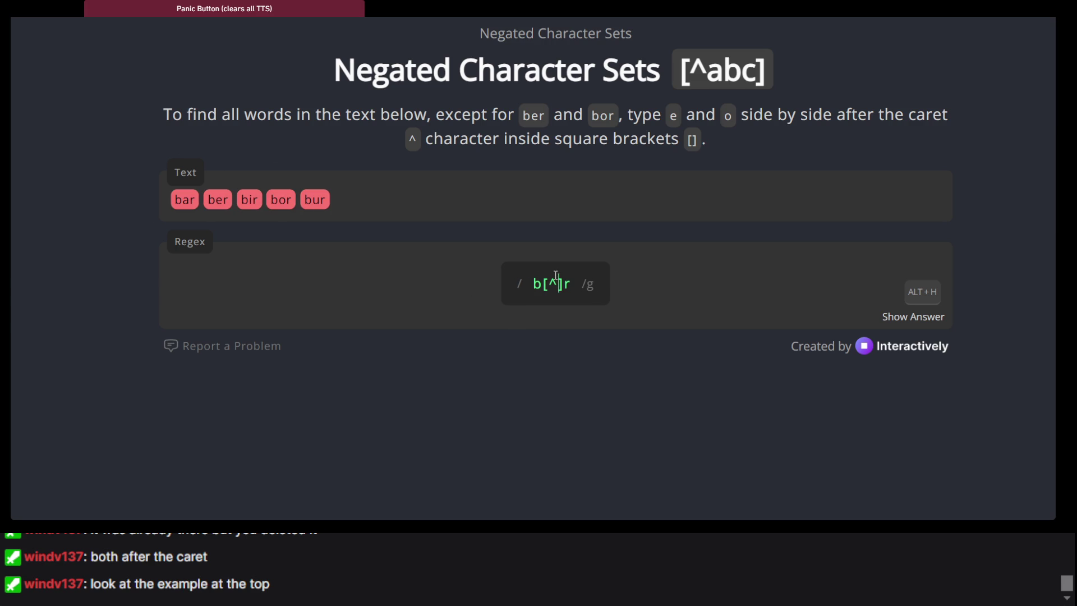
text(eo)
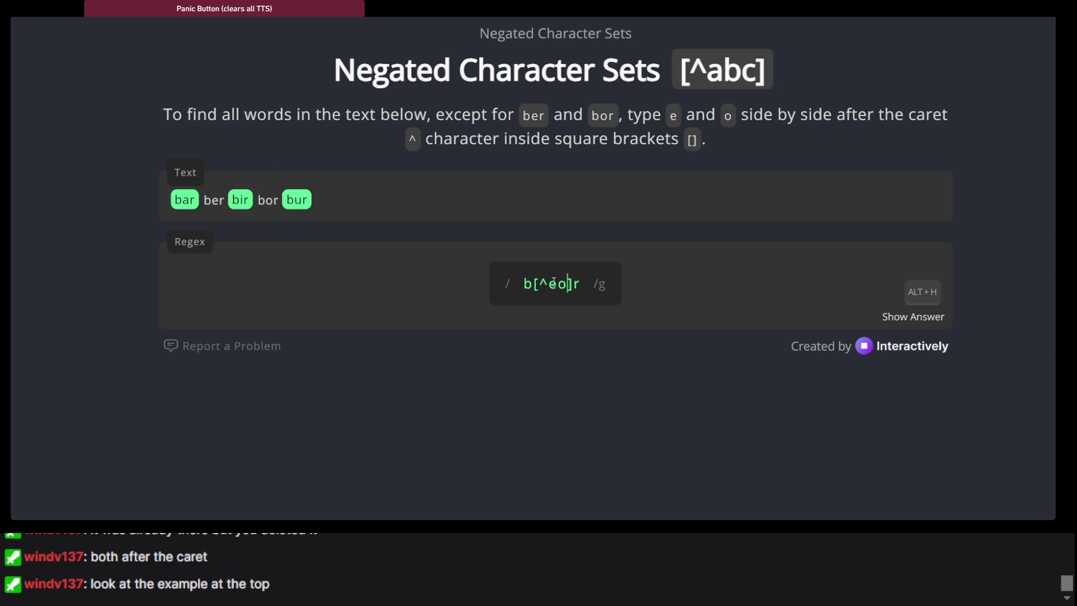
key(BackSpace)
key(BackSpace)
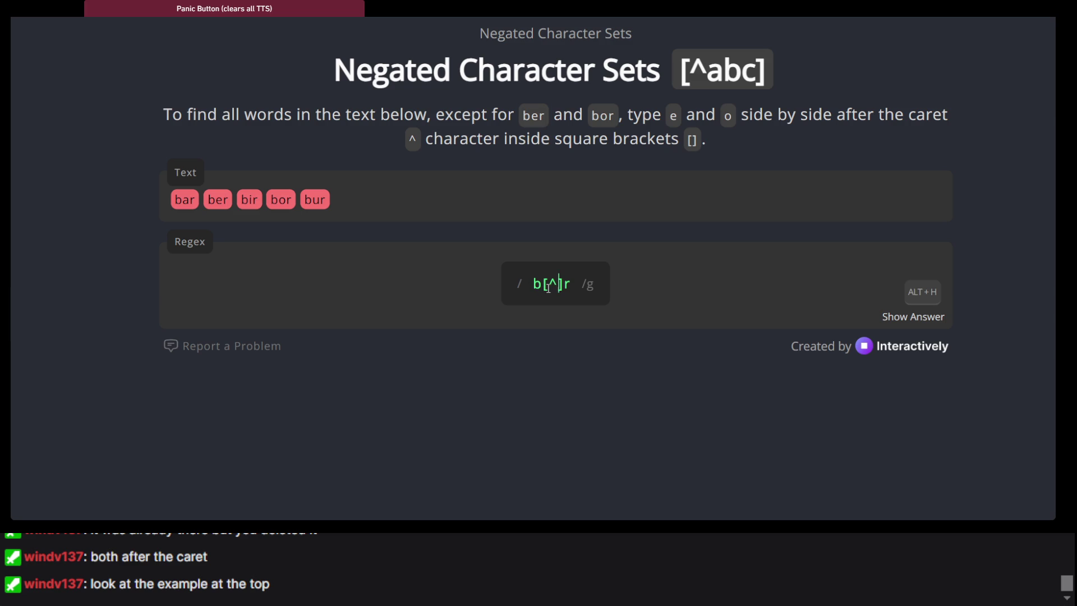
click(548, 287)
text(eo)
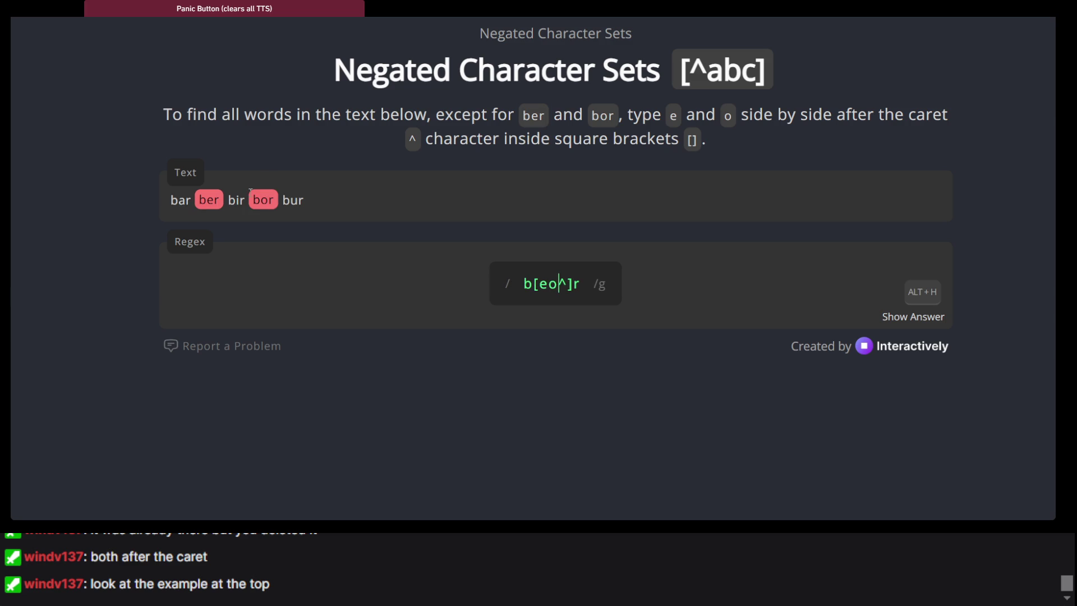
key(BackSpace)
key(BackSpace)
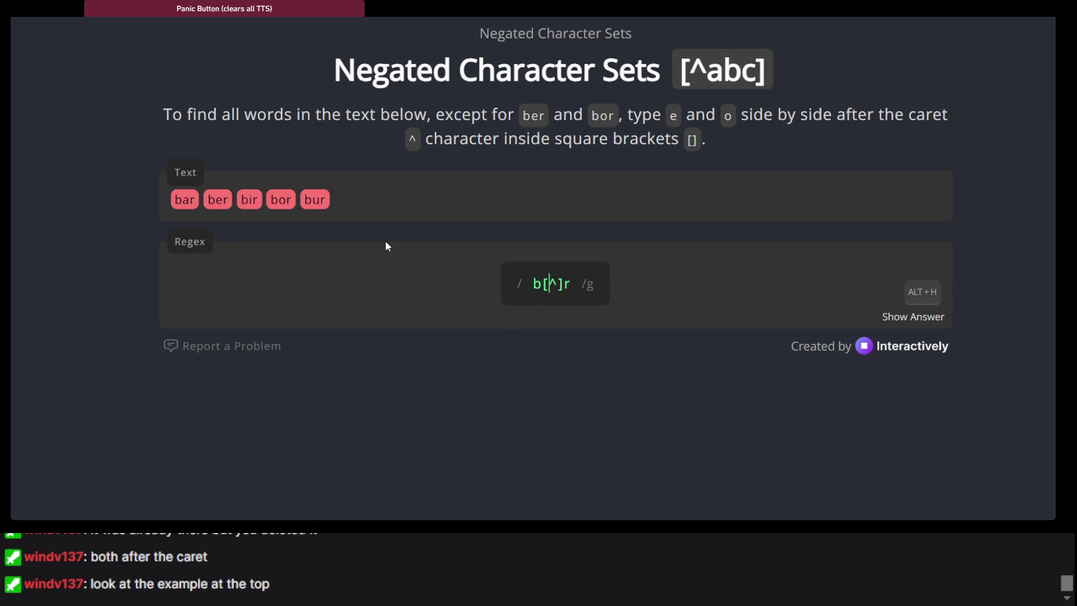
click(558, 285)
text(eo)
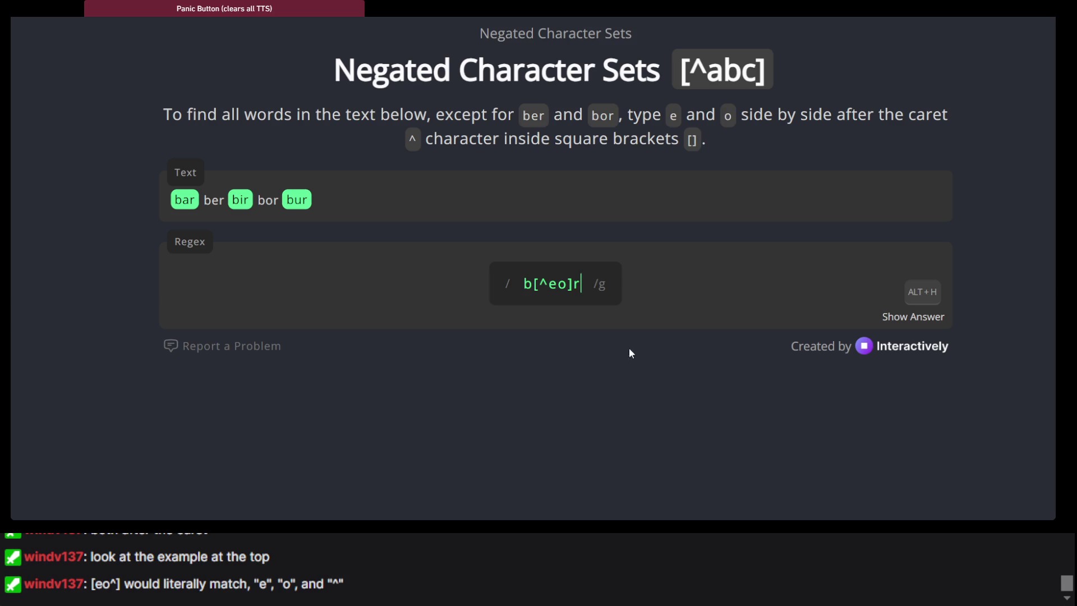
Step: Clean up stray edits and finish b[^eo]r, matching bar, bir and bur only
drag(584, 287, 557, 296)
click(556, 296)
key(BackSpace)
key(BackSpace)
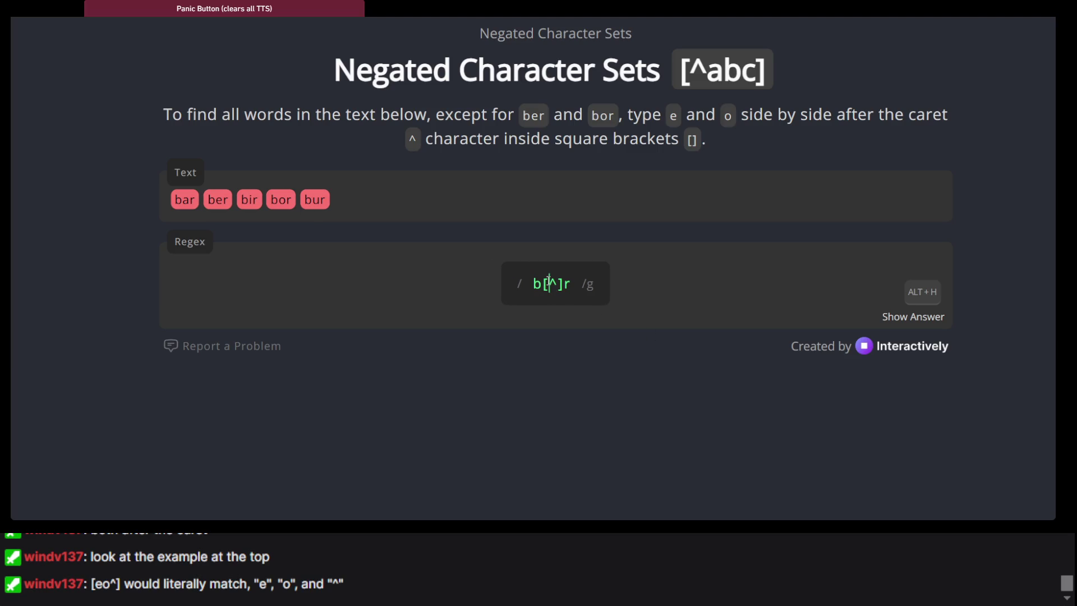
click(549, 282)
text(dadjasudd)
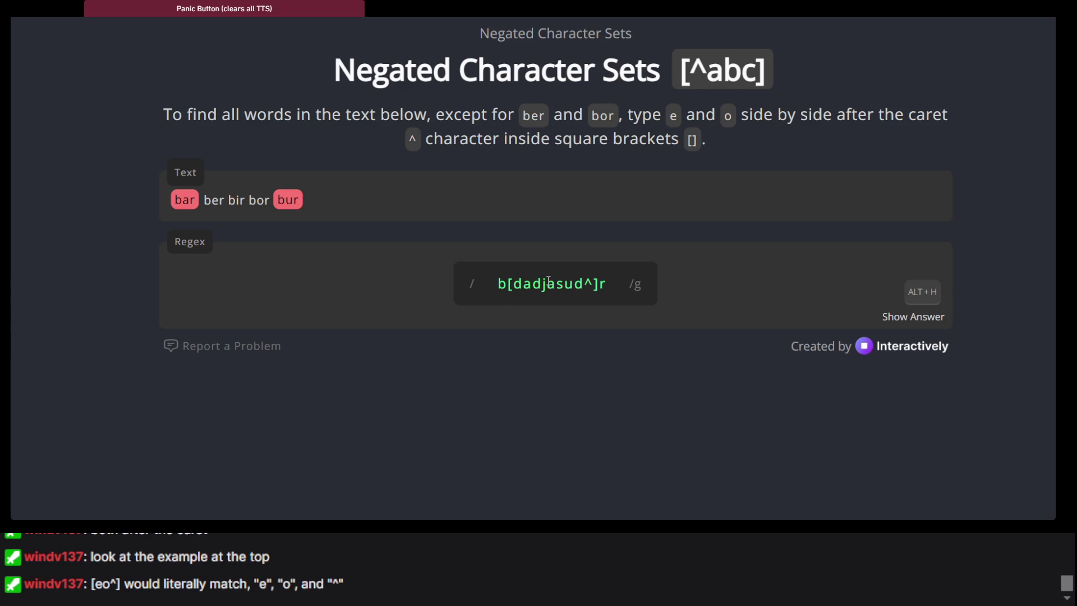
key(BackSpace)
key(BackSpace)
key(BackSpace)
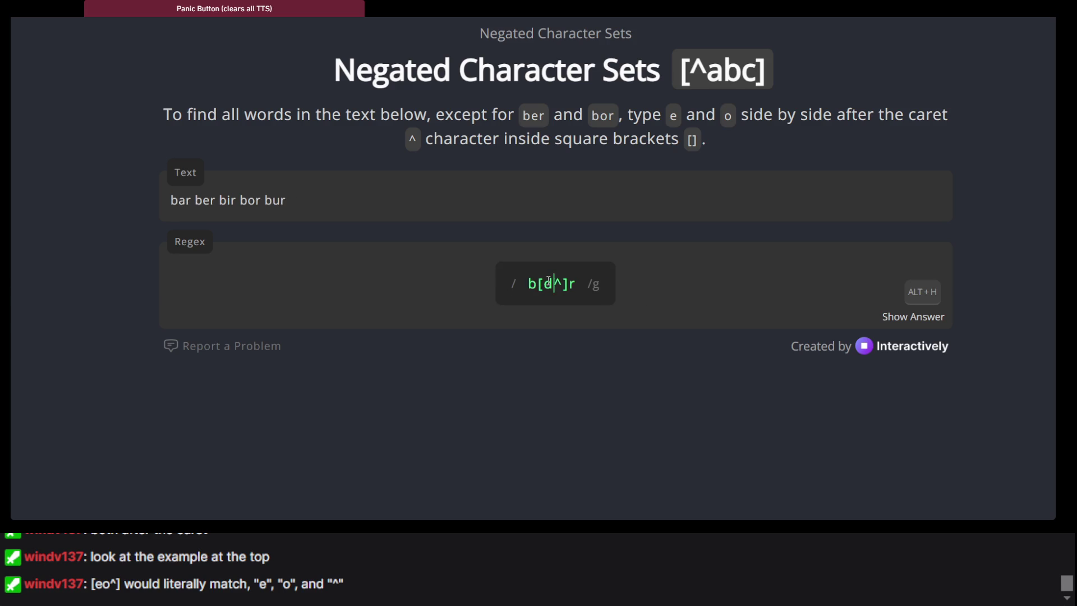
key(Right)
text(eo)
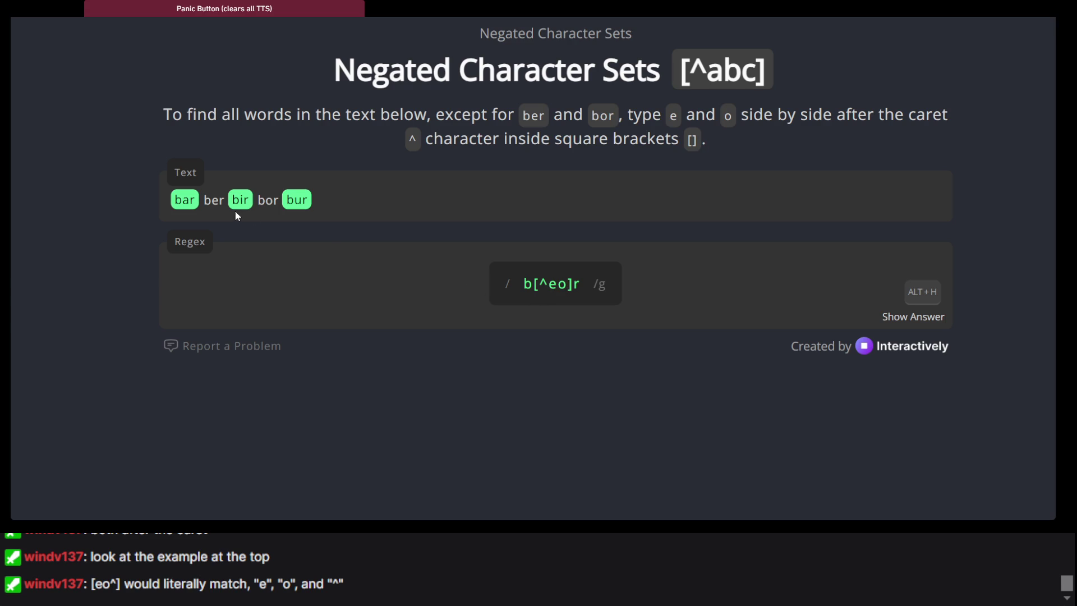
Step: Review the Letter Range lesson and its Character Sets: Alphanumeric Range subtitle
key(End)
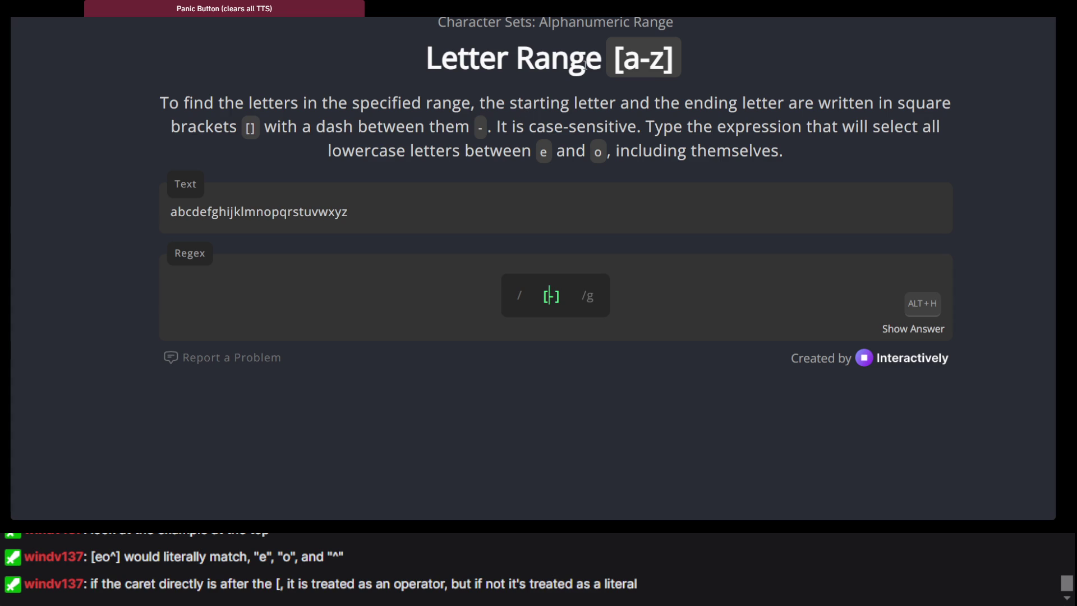
scroll(542, 101, up, 3)
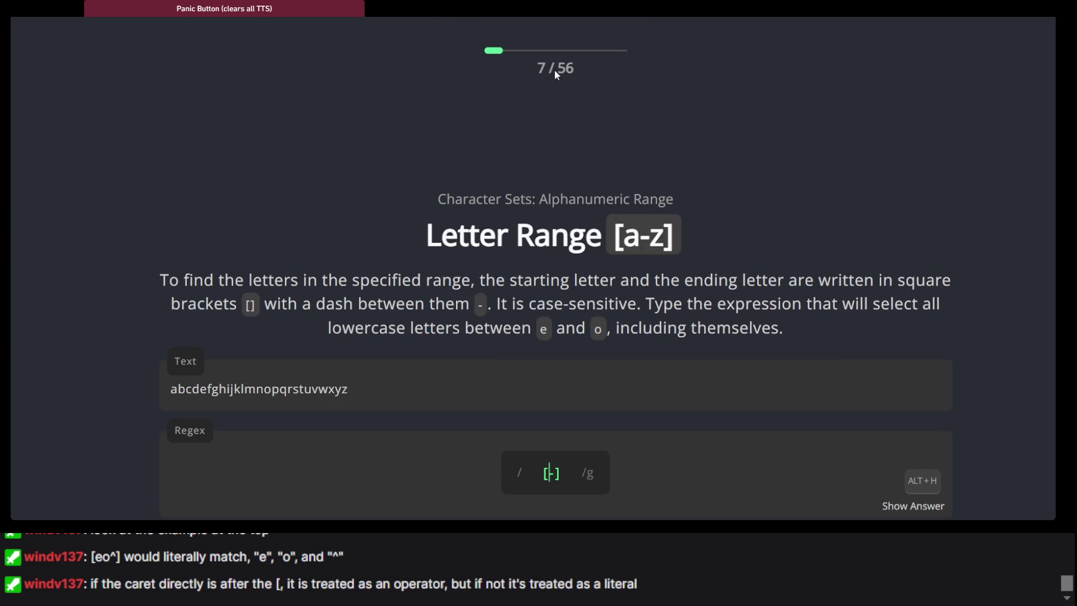
scroll(580, 67, down, 4)
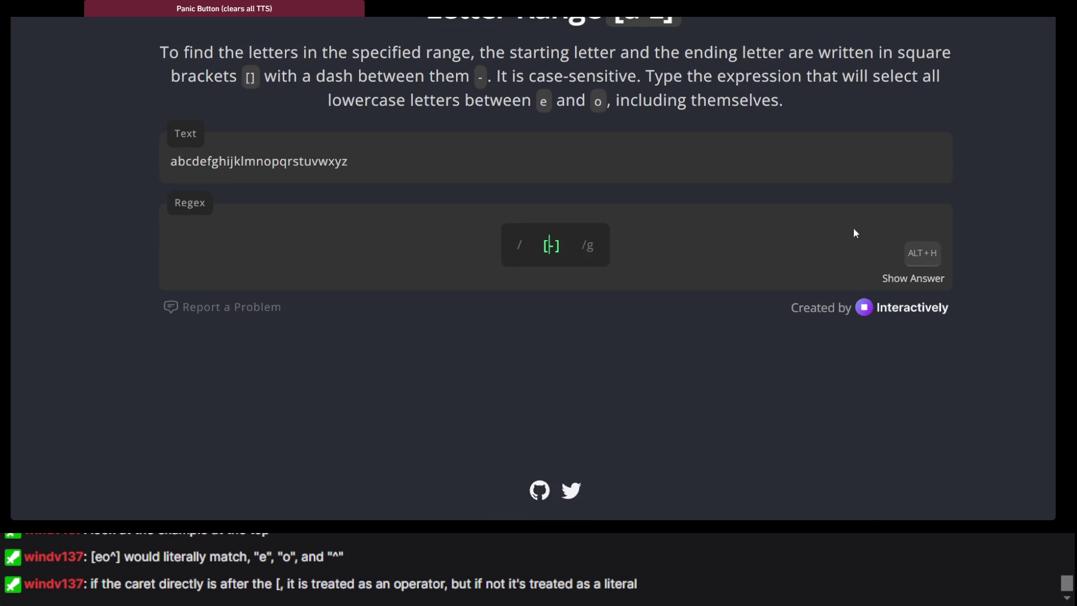
scroll(726, 371, up, 4)
scroll(538, 151, down, 4)
scroll(543, 144, up, 2)
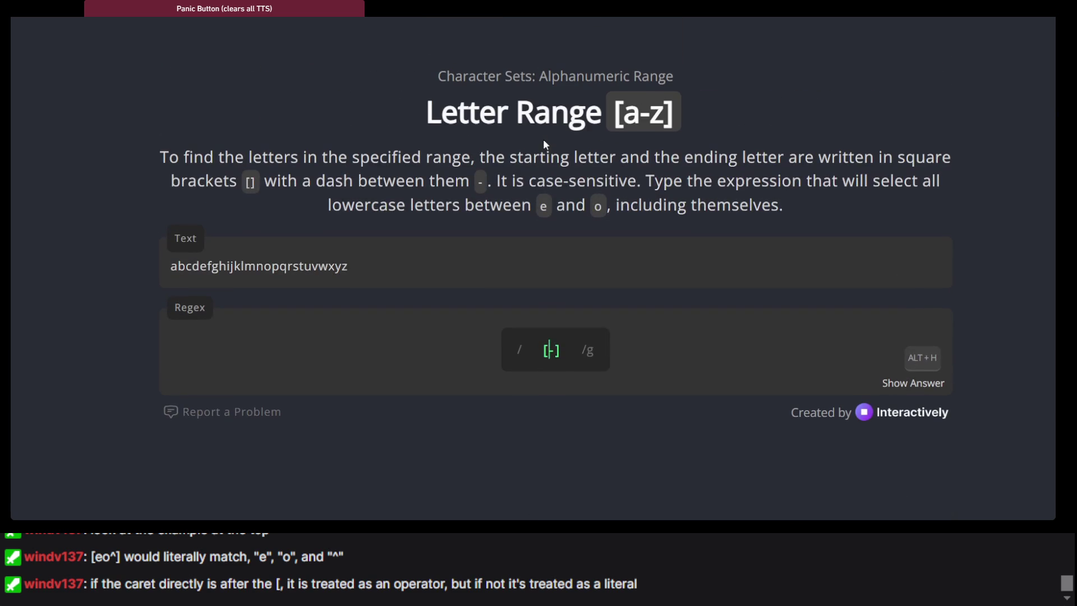
double_click(464, 78)
triple_click(464, 78)
click(464, 79)
scroll(464, 80, up, 2)
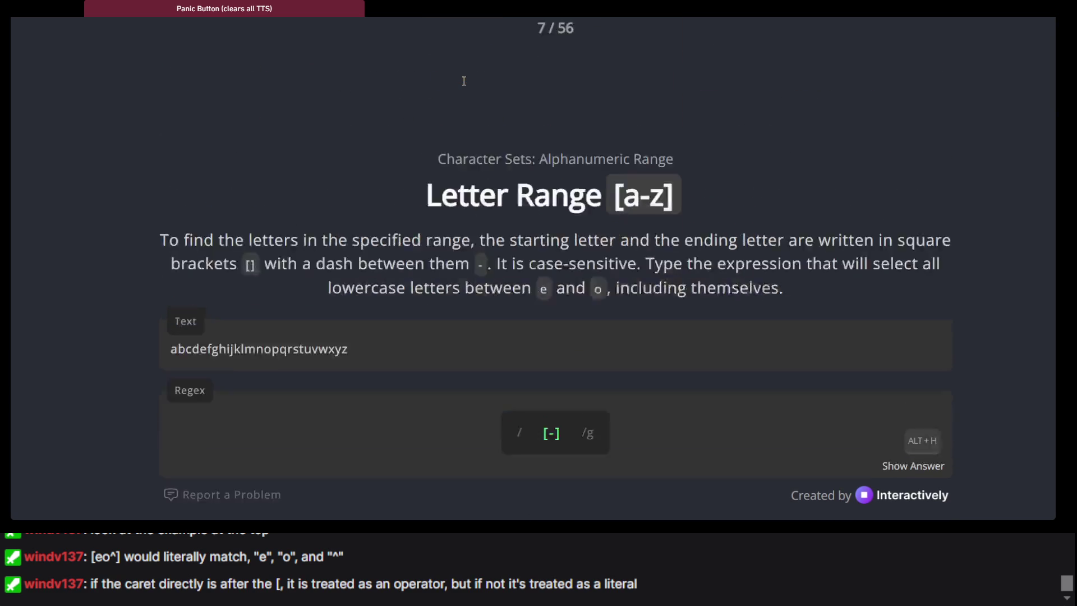
scroll(393, 96, down, 3)
scroll(361, 103, up, 1)
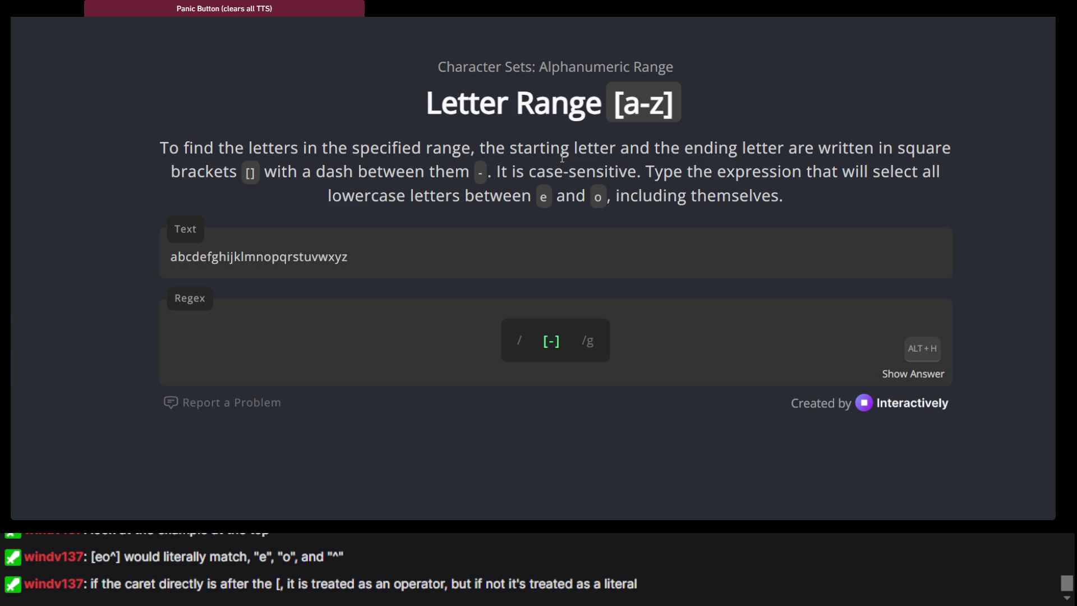
scroll(562, 158, down, 2)
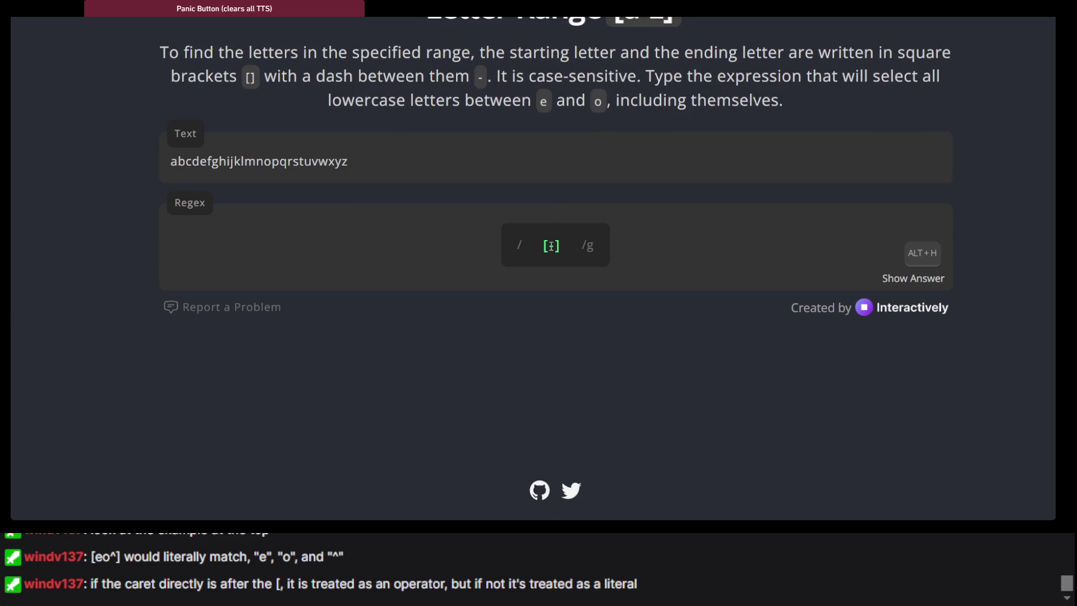
Step: Build the range [e-o] so the letters e through o highlight
text([)
key(BackSpace)
text(eo-)
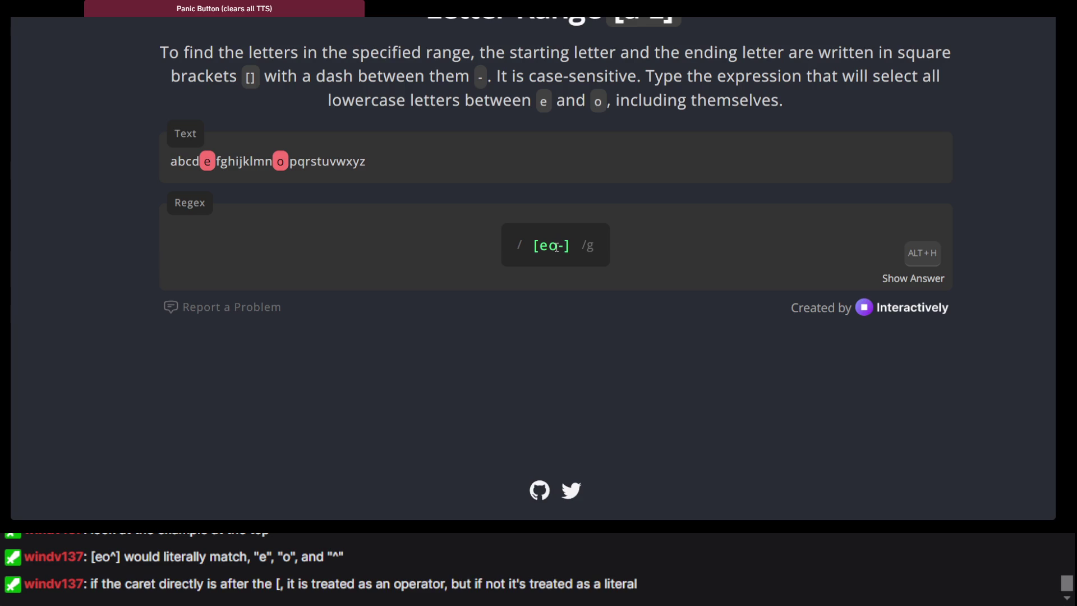
key(BackSpace)
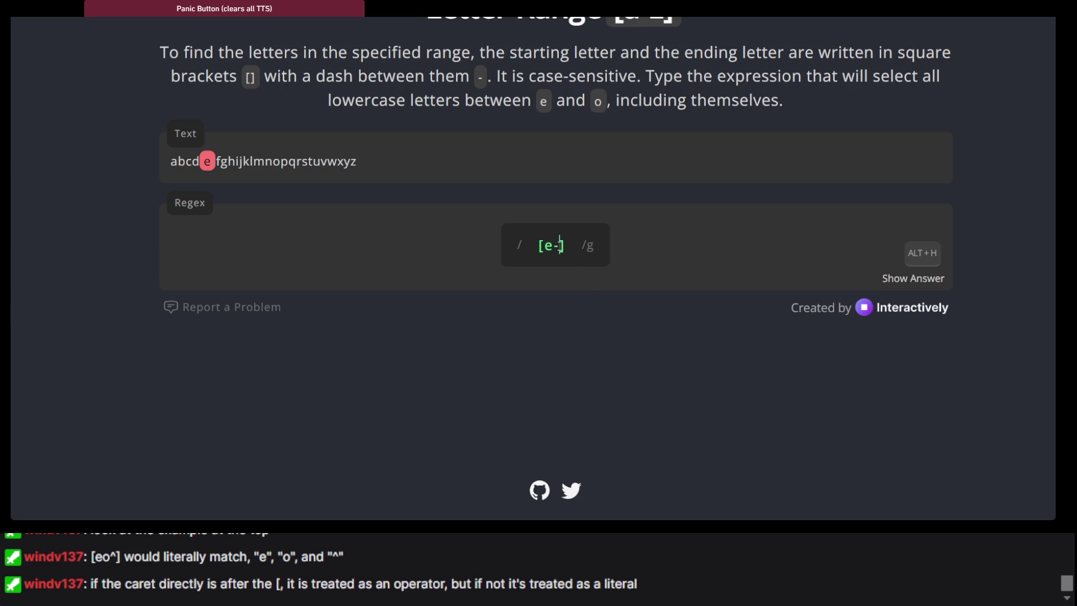
text(o)
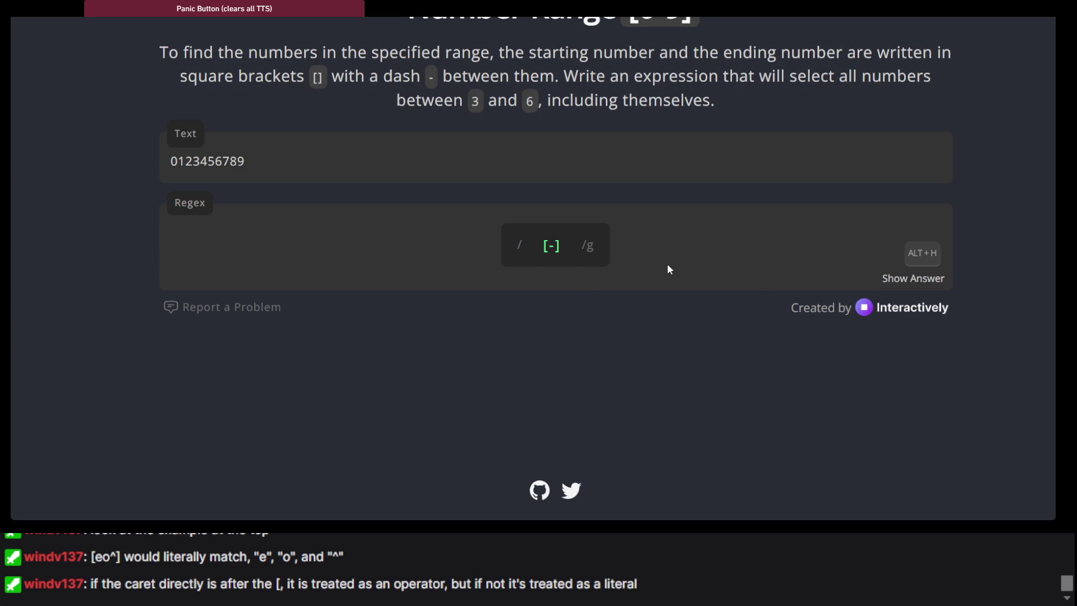
Step: Solve Number Range with [3-6] and advance to Practice: Basic Matcher
scroll(271, 224, down, 1)
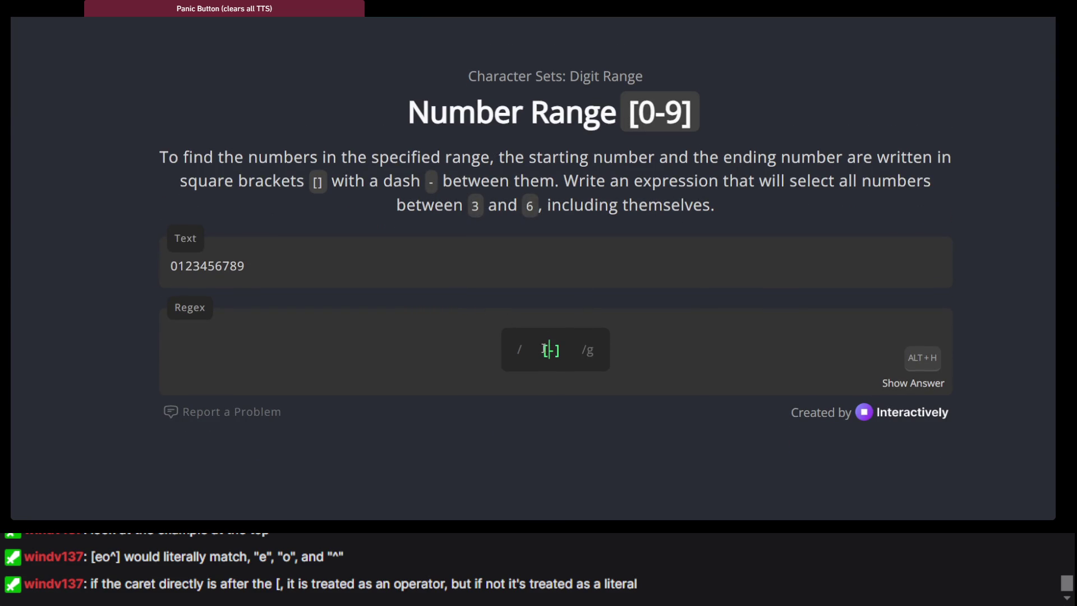
text(3)
key(BackSpace)
text(3)
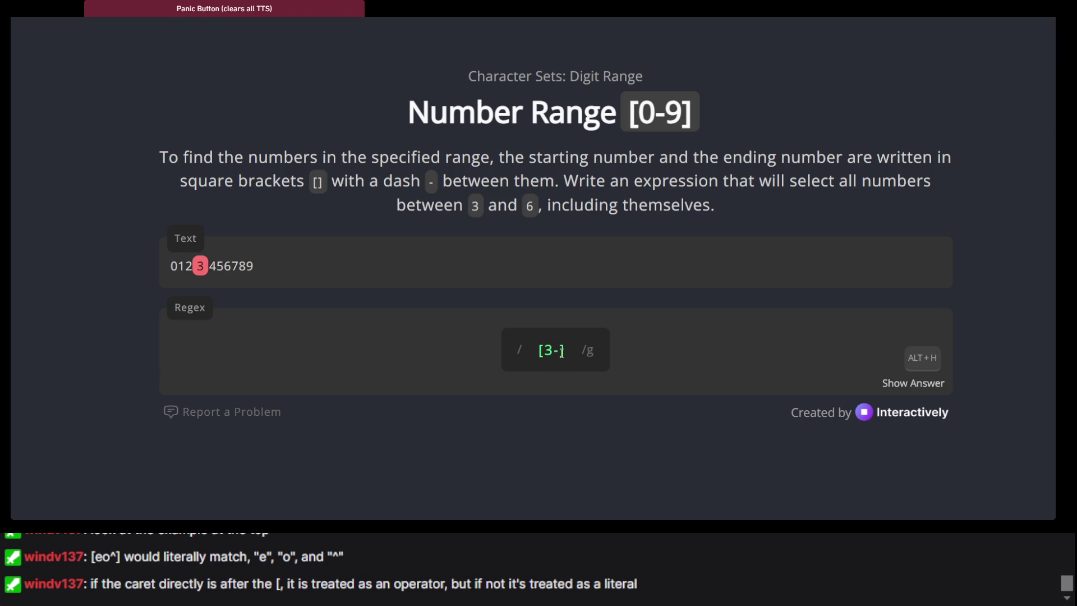
click(561, 350)
text(6)
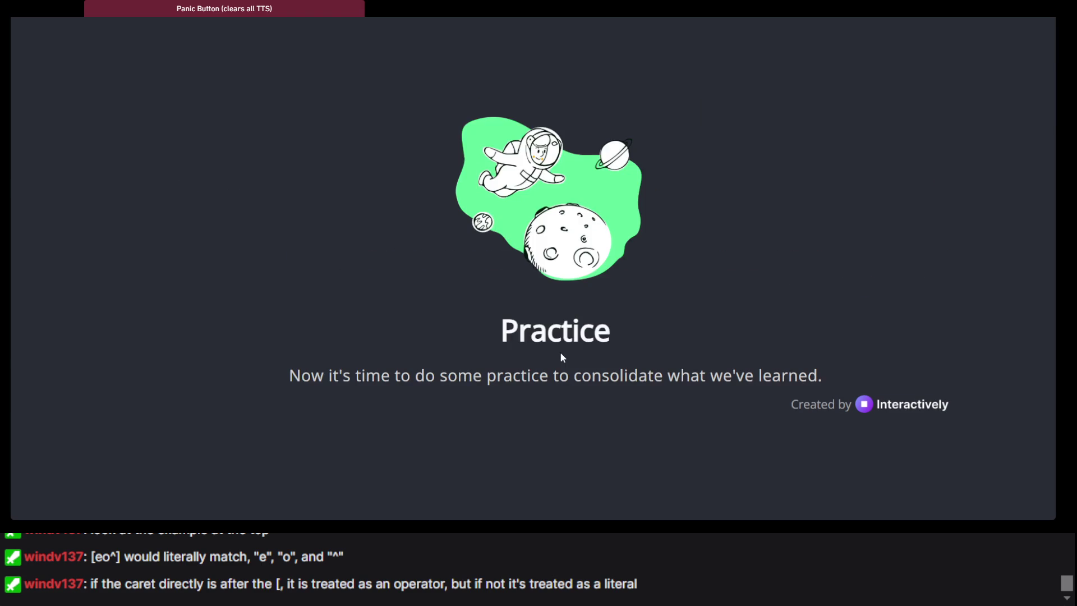
scroll(501, 277, down, 2)
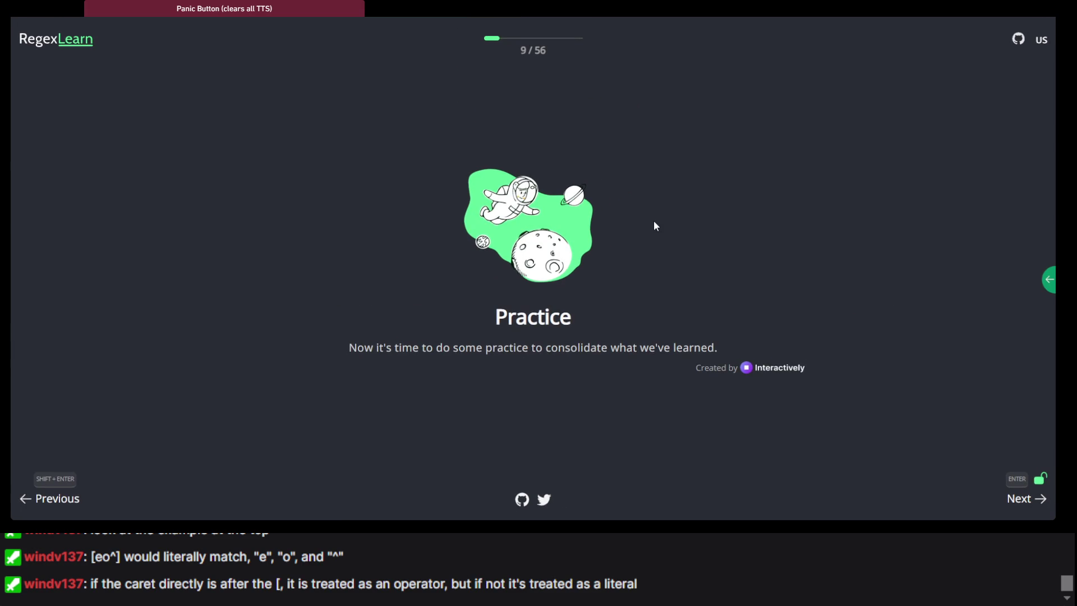
key(Return)
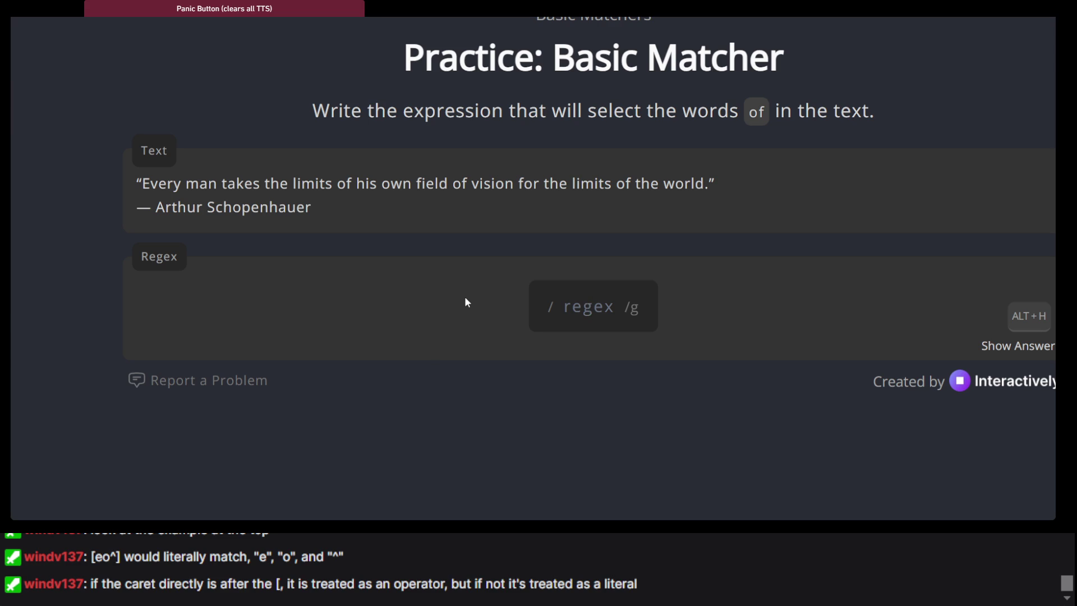
Step: Answer Basic Matcher with 'of' and Any Character with '.', reaching Practice: Character Sets
text(of)
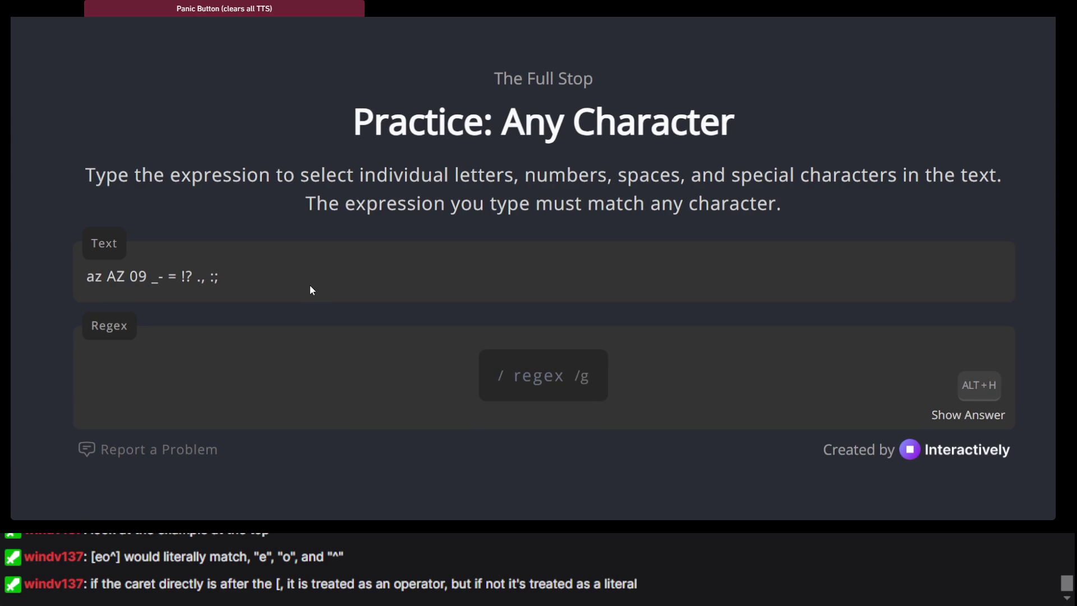
text(.)
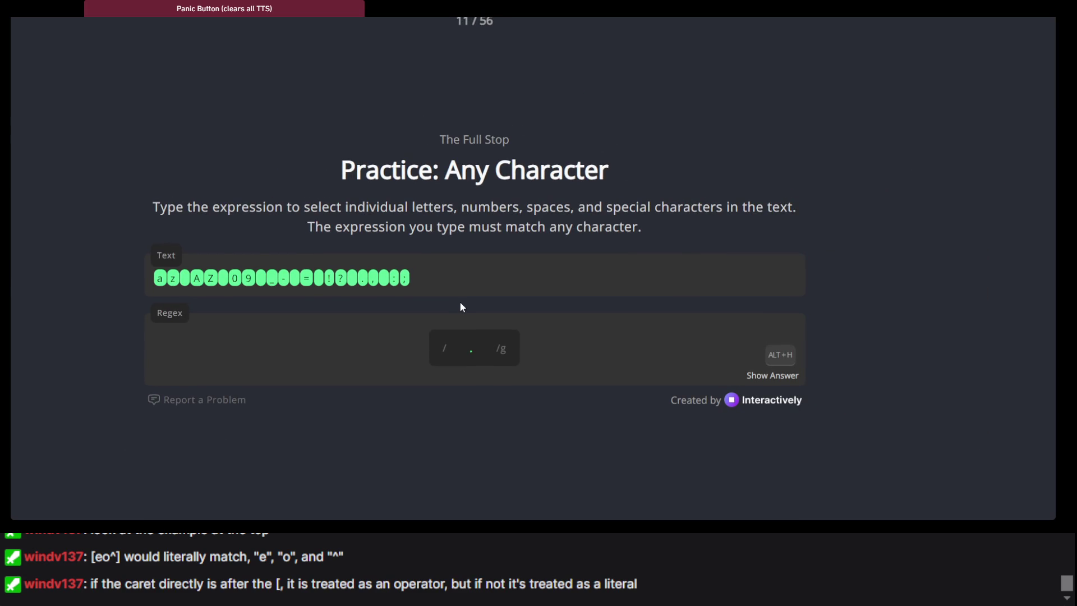
key(Return)
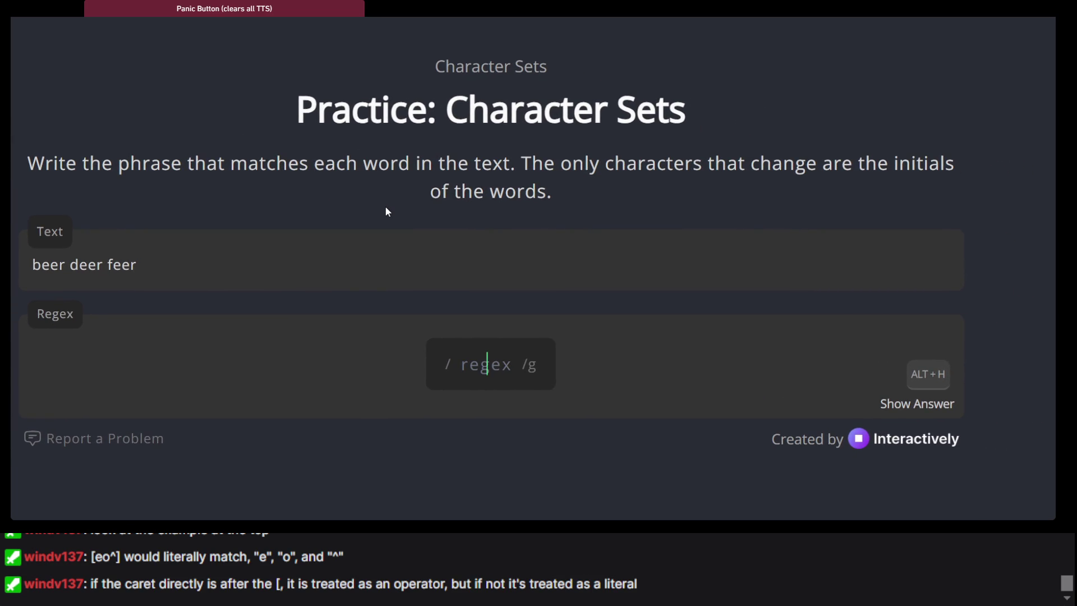
Step: Replace a false start with [bdf]eer so beer, deer and feer match, then advance
scroll(386, 211, down, 1)
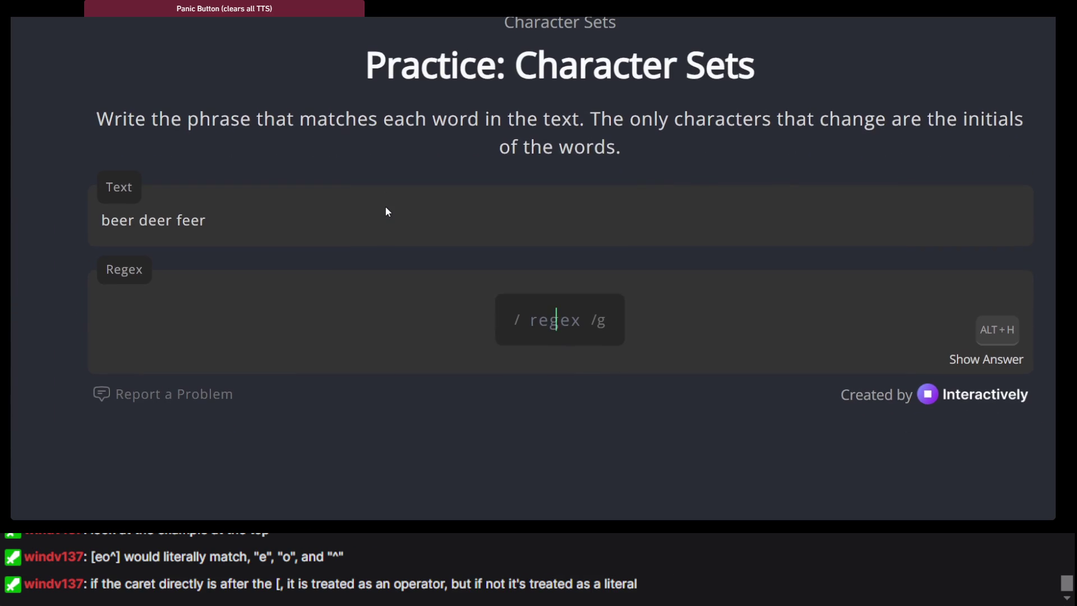
text(b[)
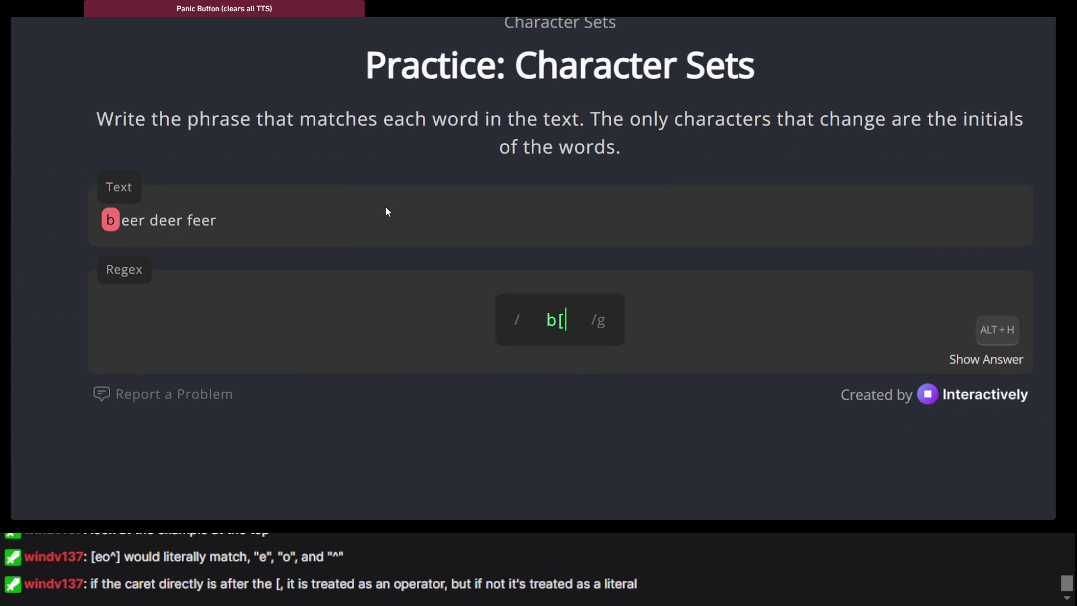
text(ee)
key(BackSpace)
key(BackSpace)
key(BackSpace)
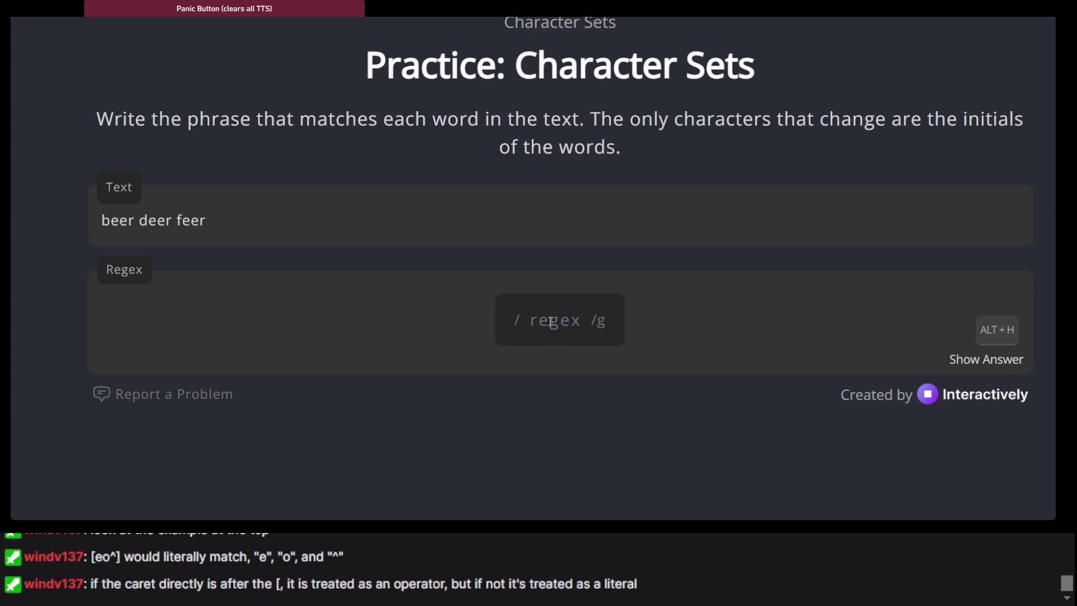
text([)
text(bd)
text(f)
text(])
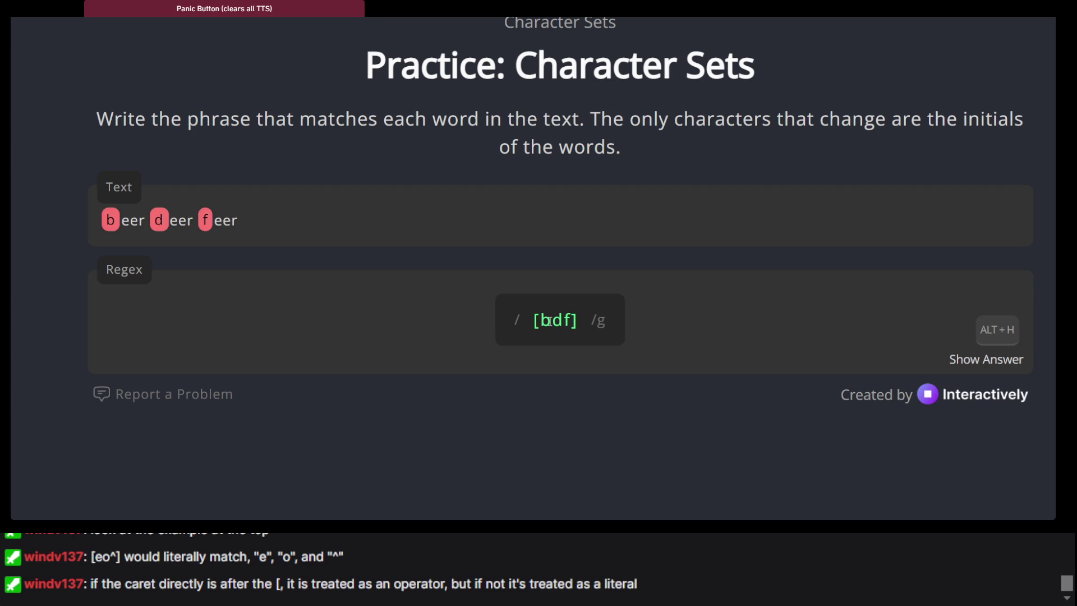
text(eer)
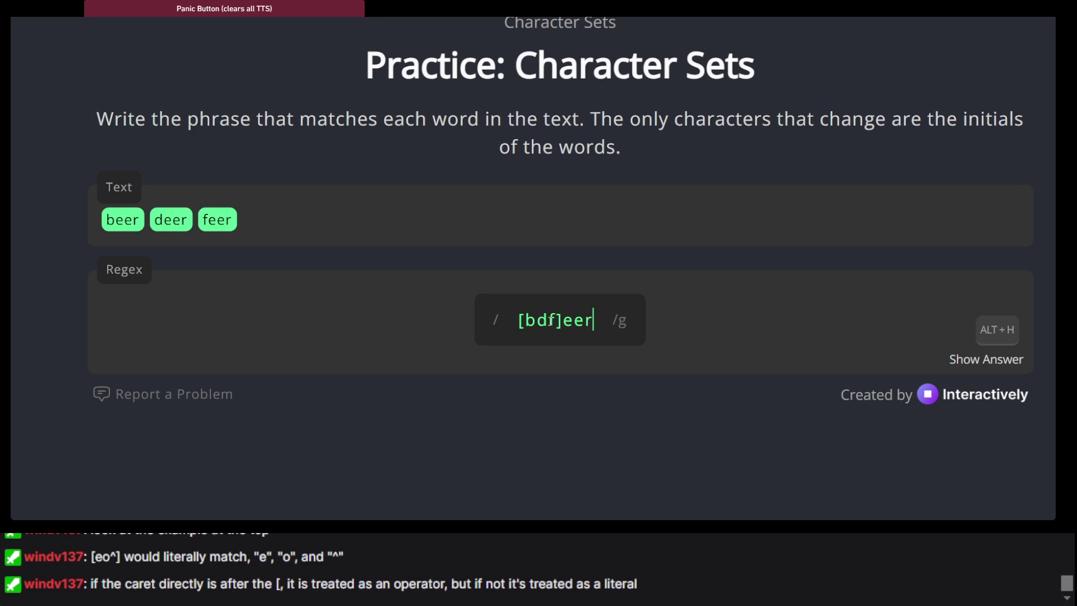
key(ctrl+minus)
key(ctrl+minus)
key(ctrl+minus)
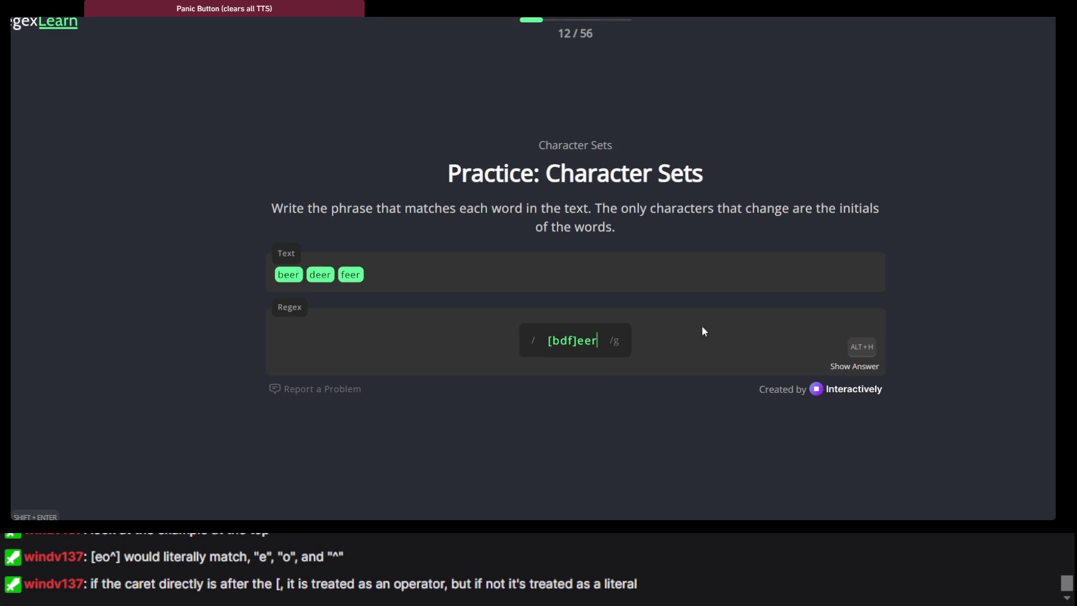
key(shift+Return)
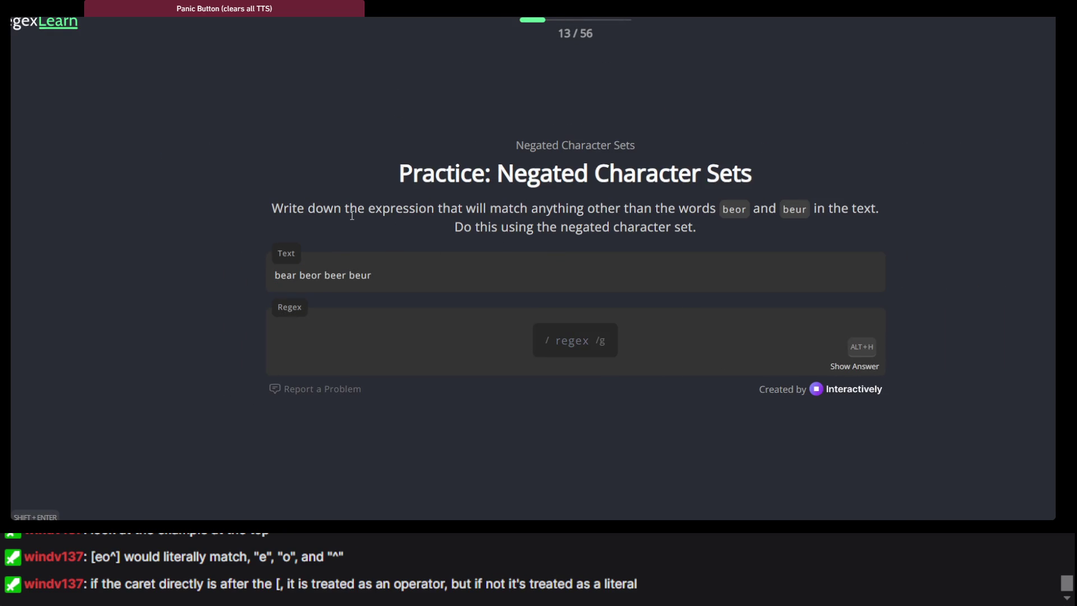
Step: Zoom the Negated Character Sets lesson back in and focus its Regex field
key(ctrl+plus)
key(ctrl+plus)
key(ctrl+plus)
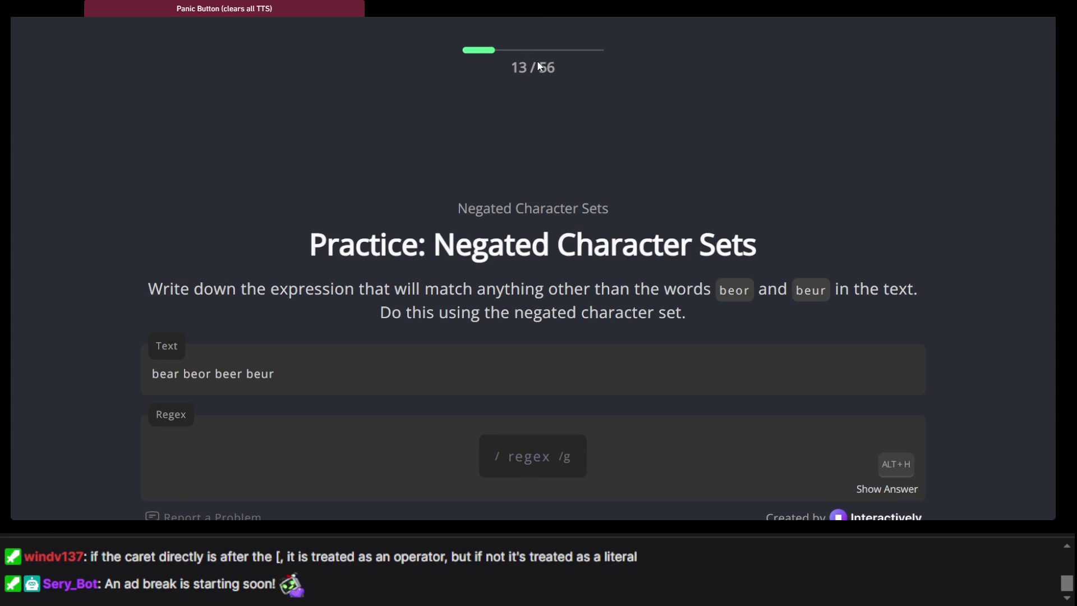
key(ctrl+plus)
key(ctrl+plus)
key(ctrl+plus)
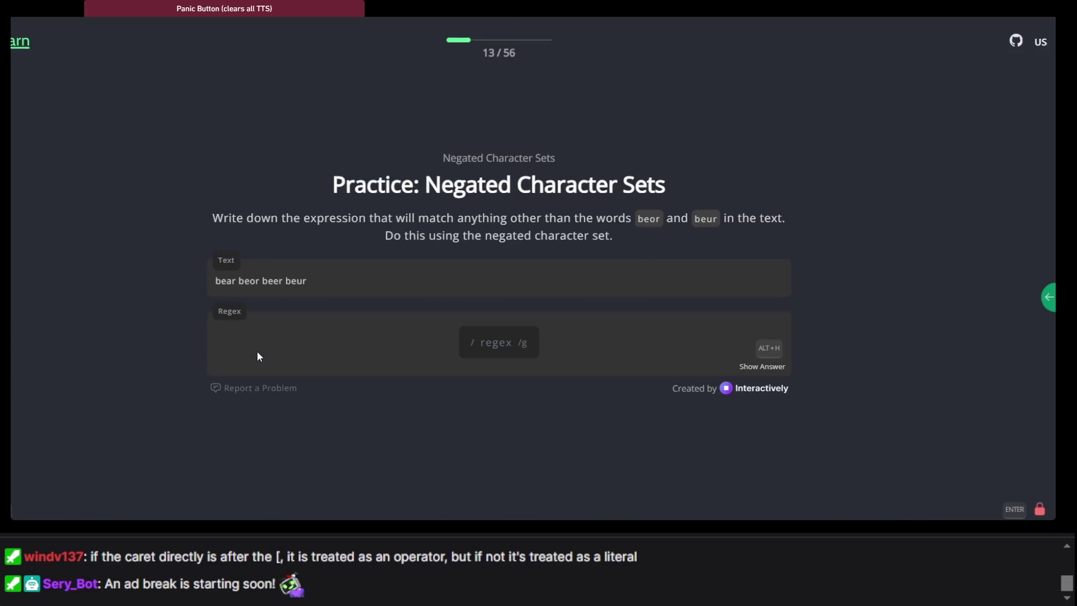
scroll(257, 357, down, 1)
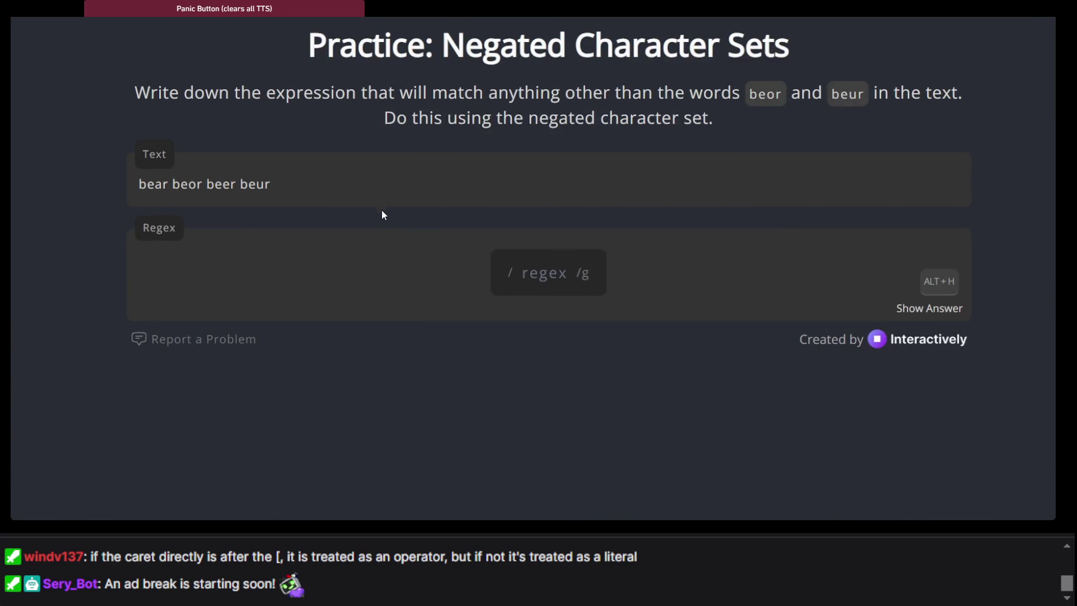
scroll(368, 93, up, 1)
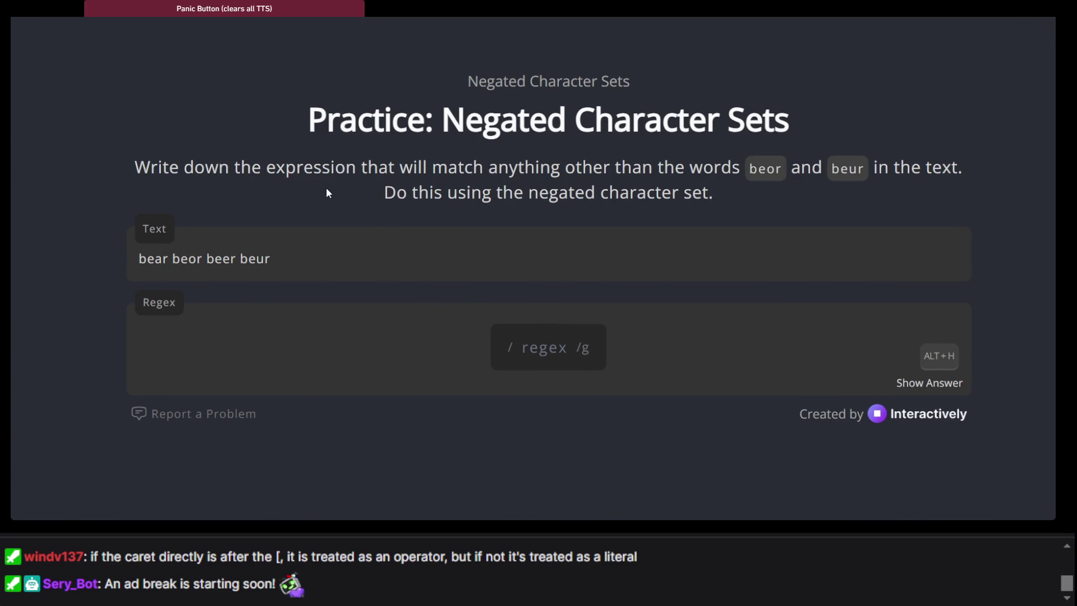
scroll(648, 199, down, 1)
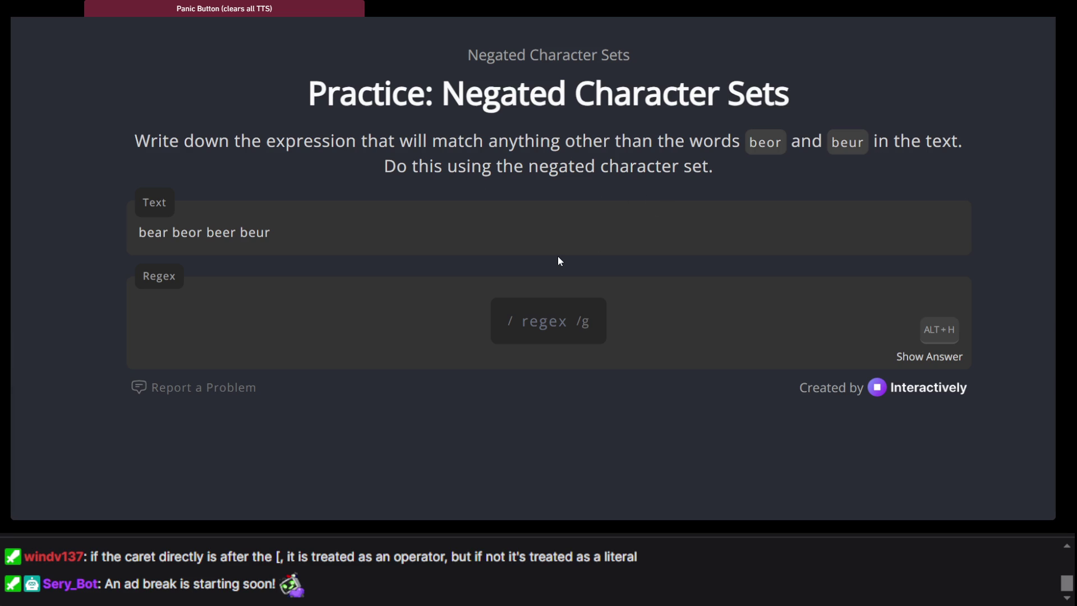
click(549, 329)
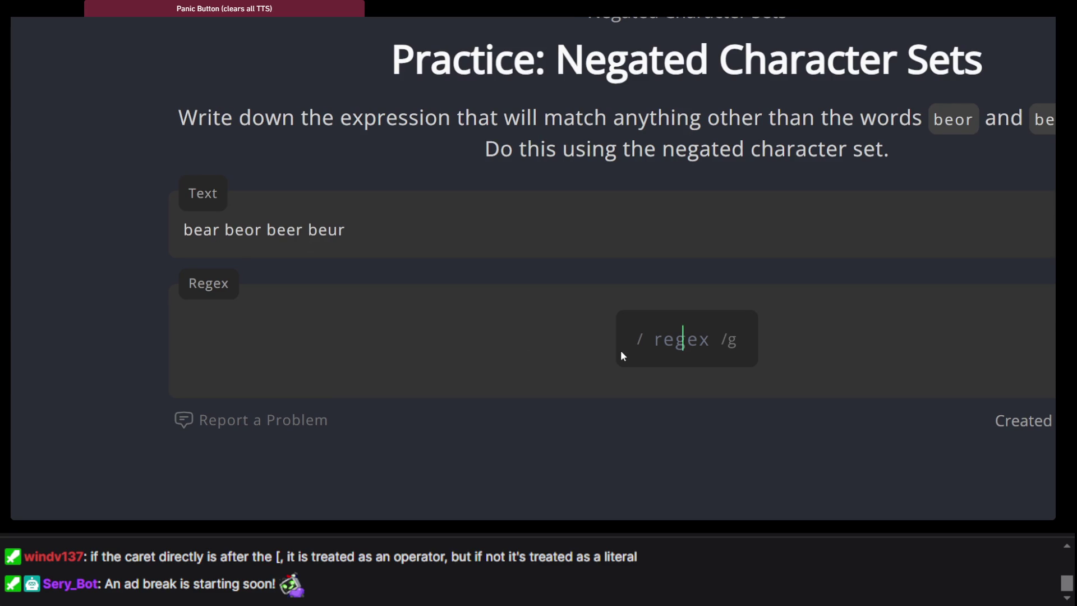
Step: Type a be[^ou pattern excluding o and u, correcting typos along the way
text([)
key(BackSpace)
text(b)
text([)
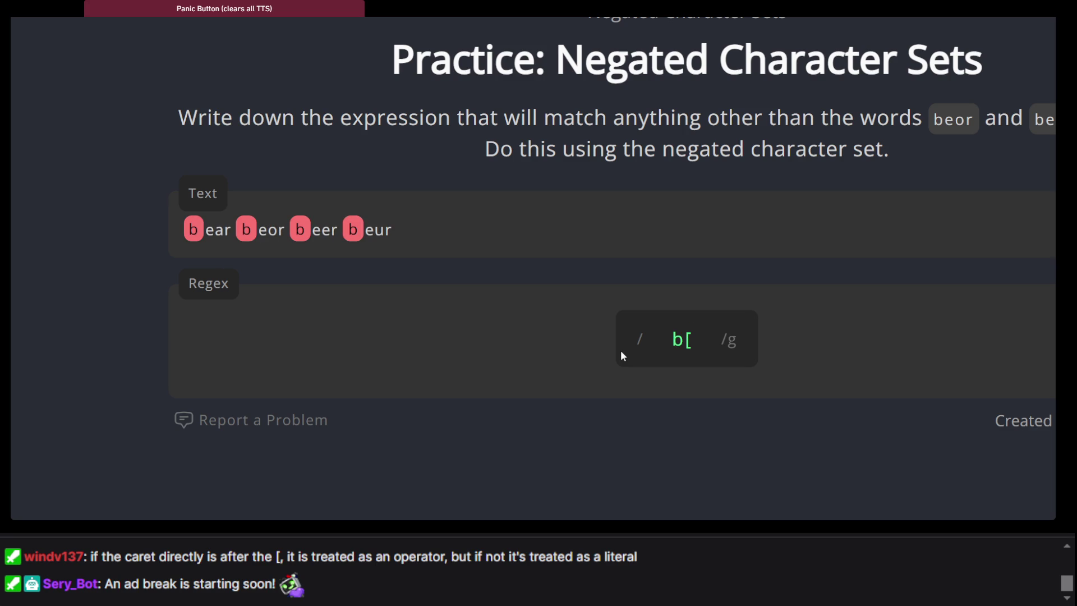
text(^)
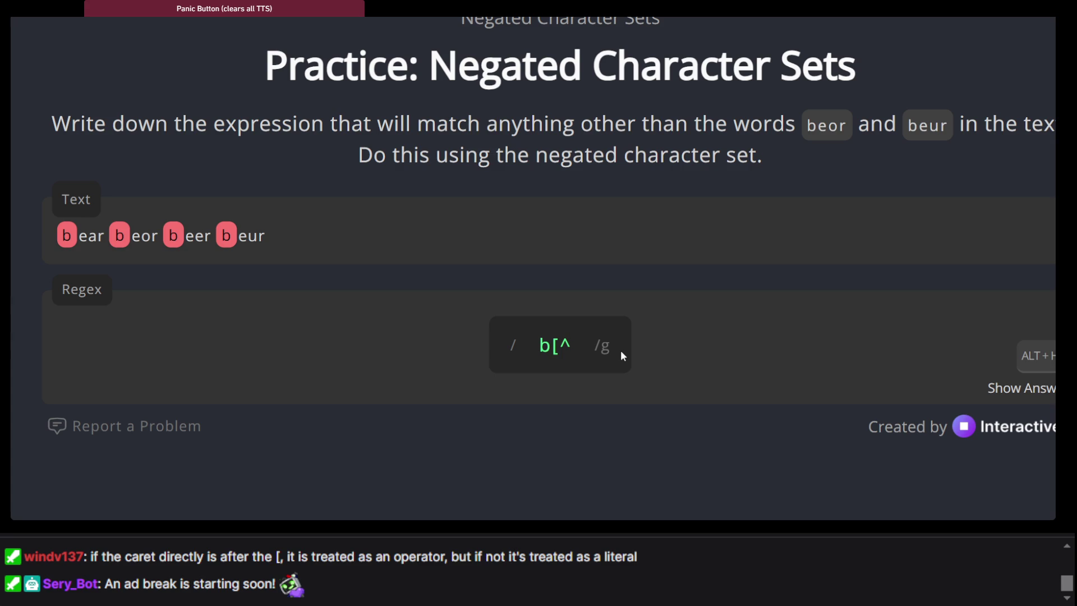
key(BackSpace)
key(BackSpace)
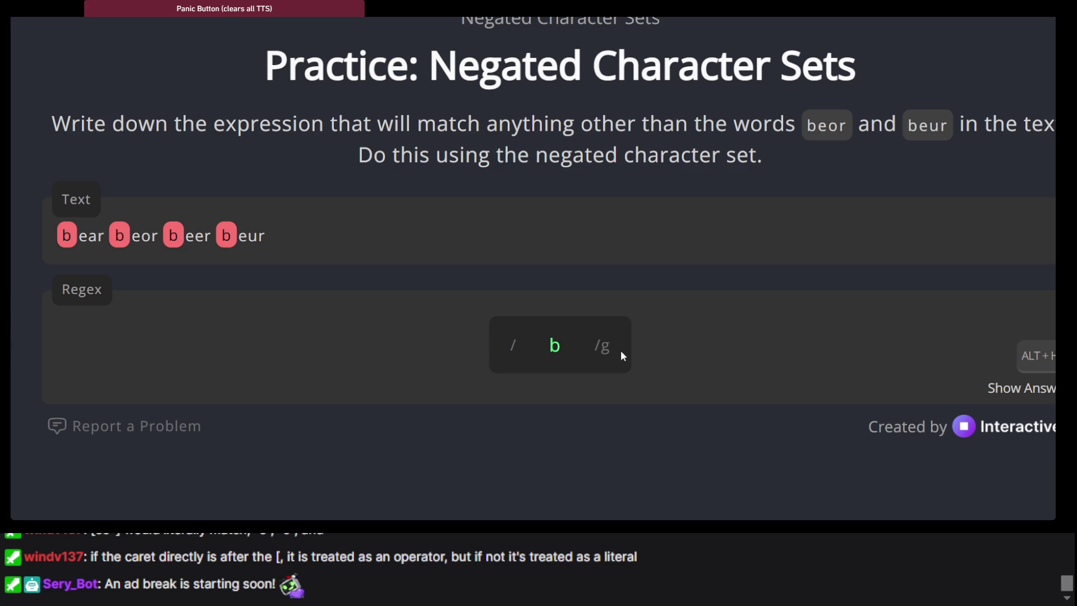
text(e)
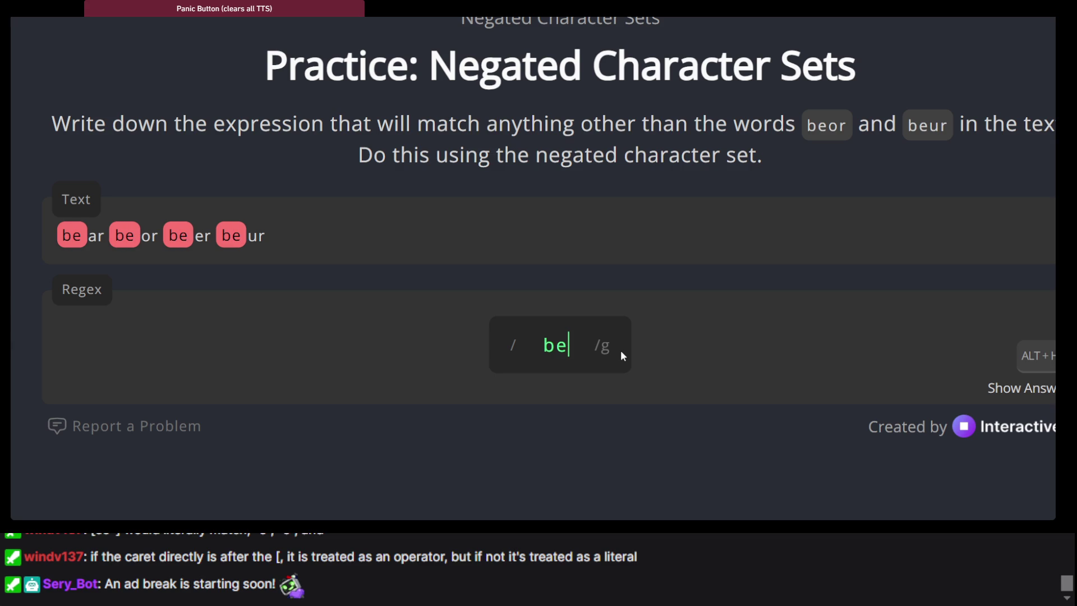
text([)
text(^)
text(o)
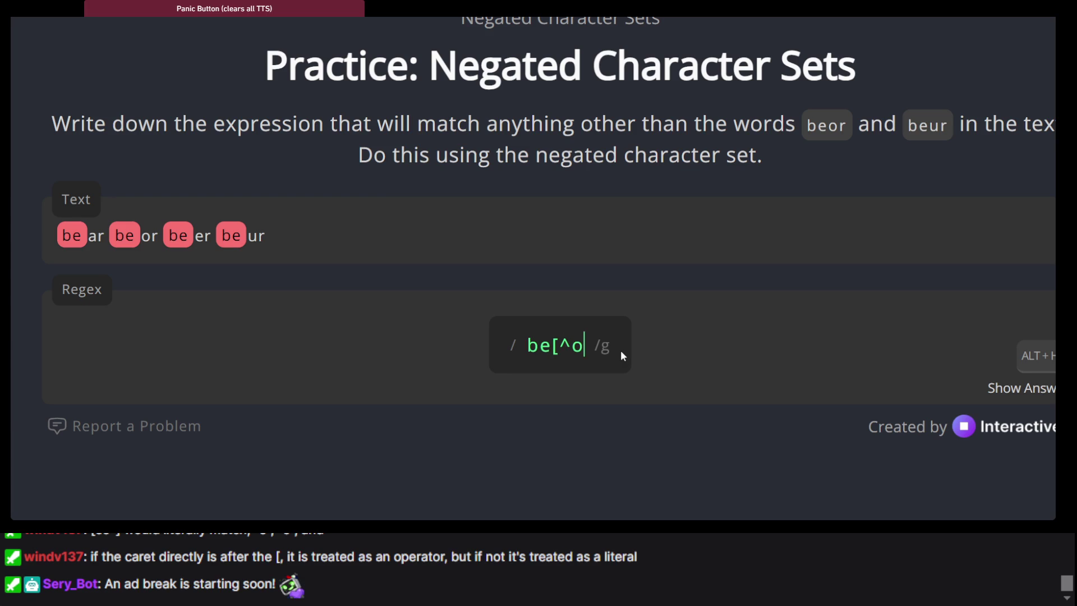
text(r)
key(BackSpace)
text(u)
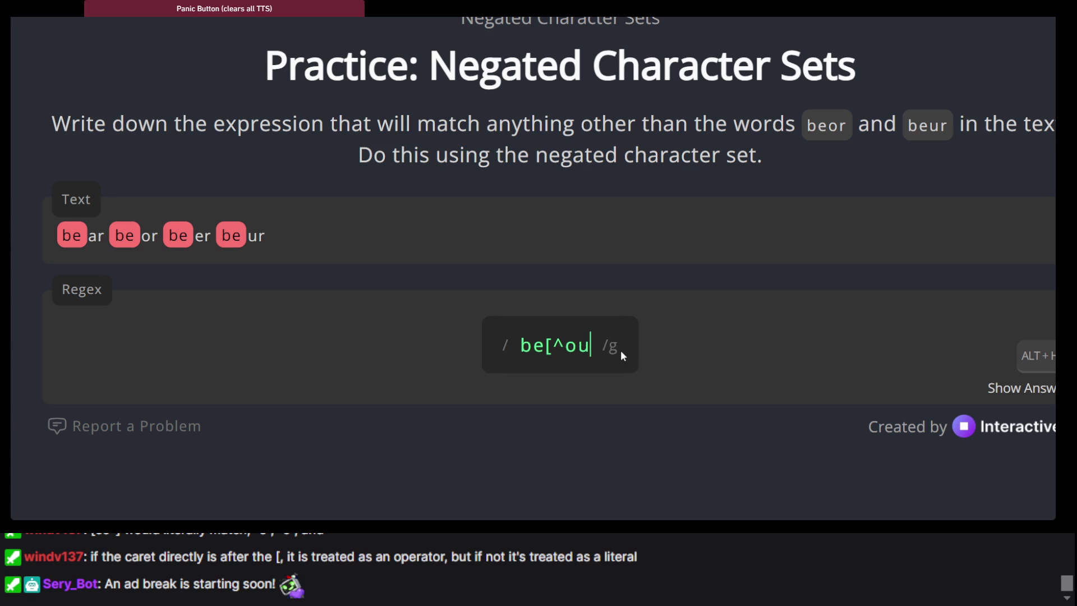
text(])
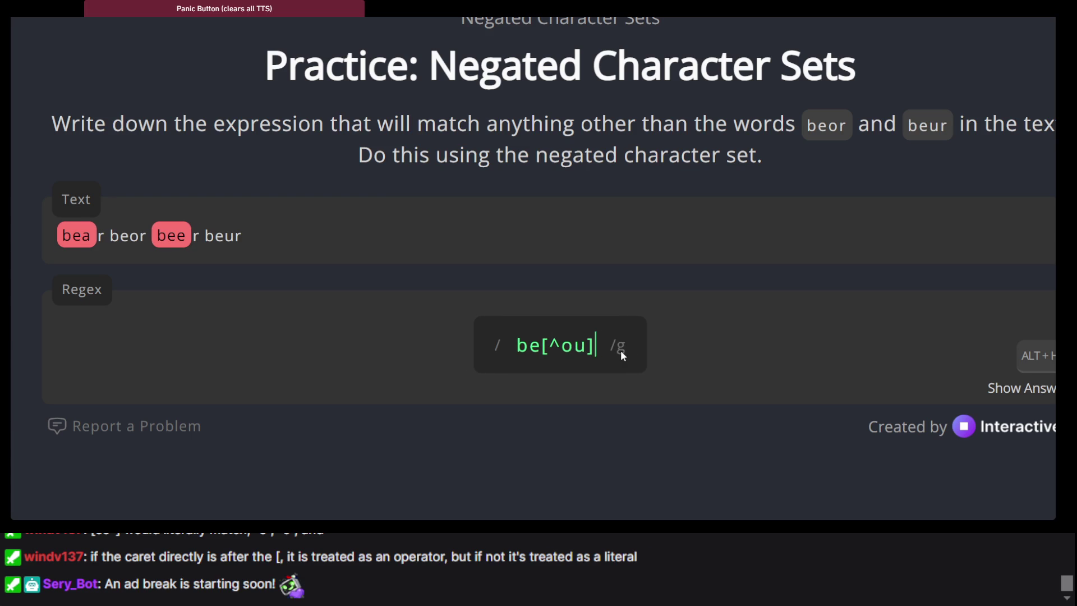
text(r)
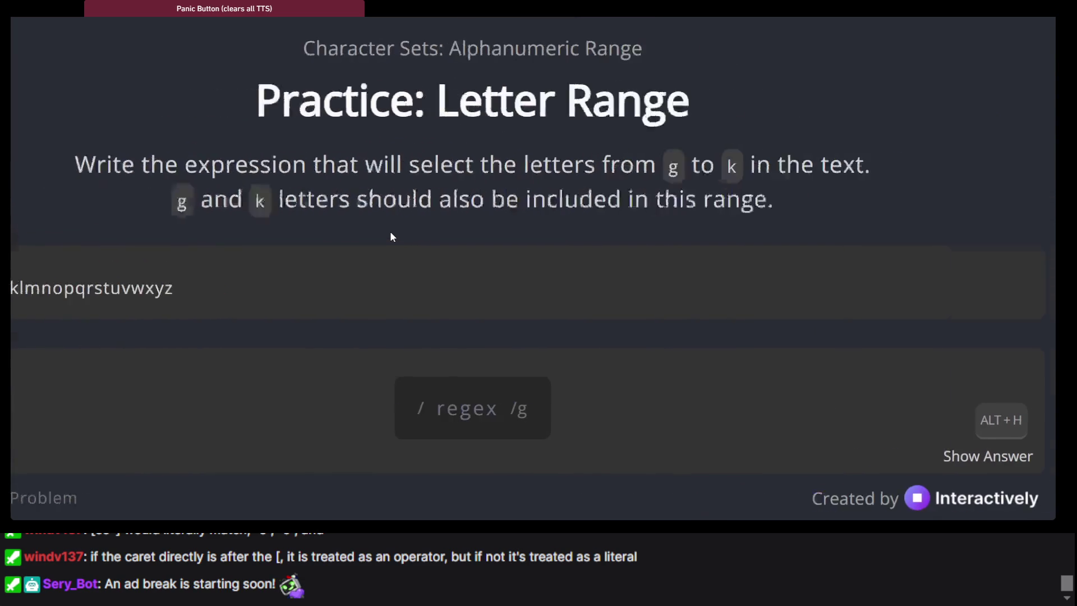
Step: Answer Letter Range with [g-k] and Number Range with [2-7], advancing to Repetitions
text([)
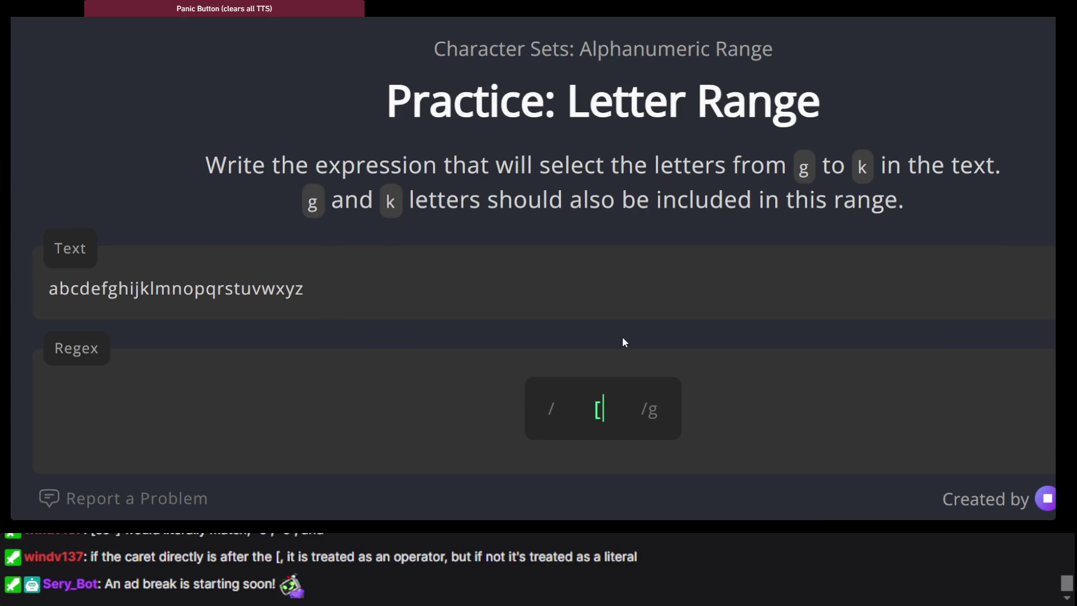
text(g-k)
text(])
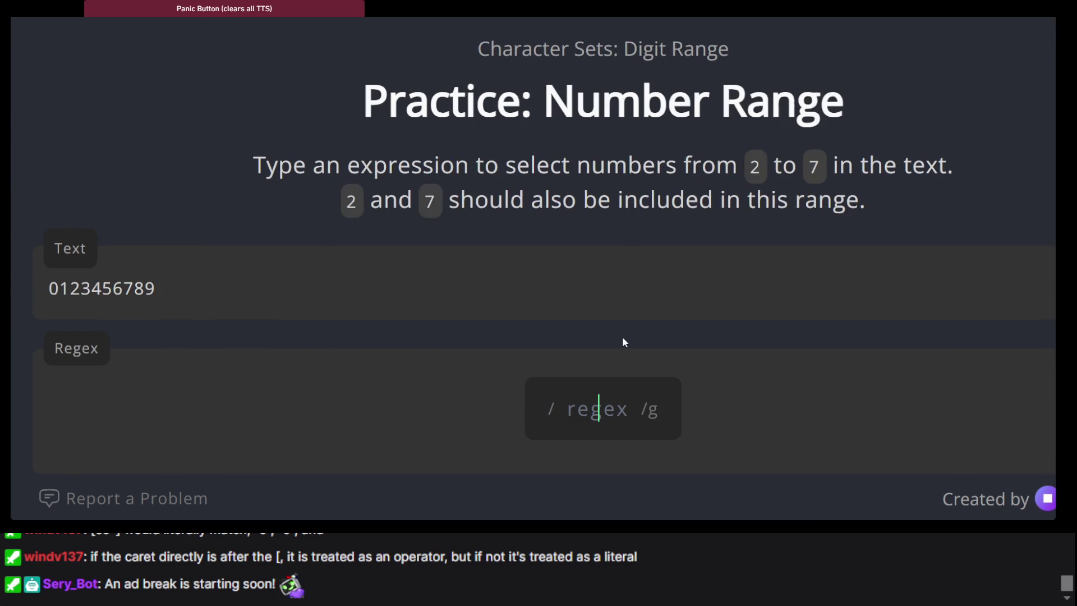
text([)
text(2-7)
text(])
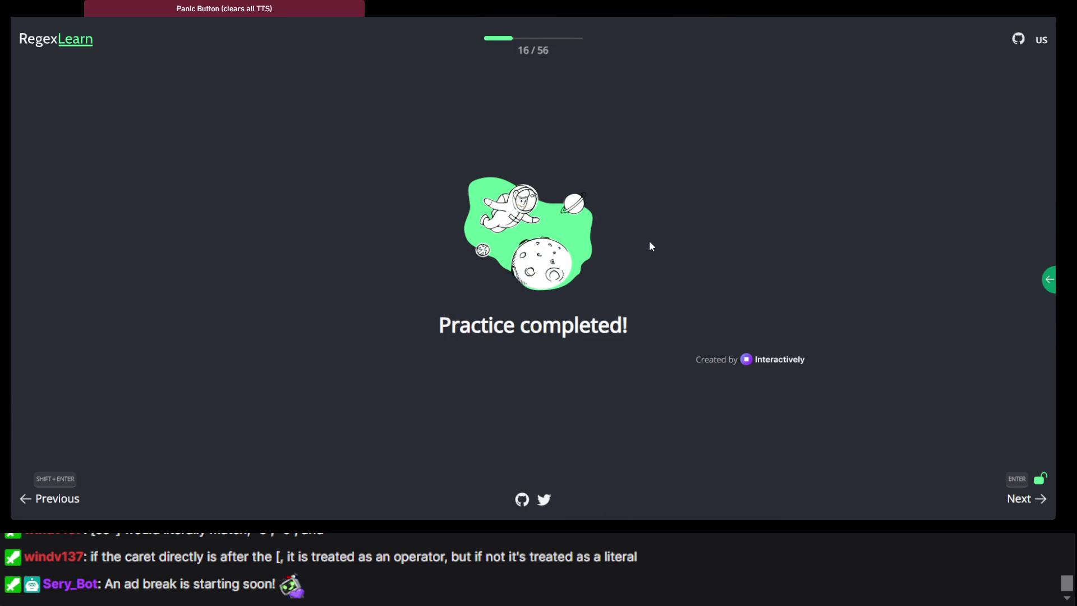
key(Return)
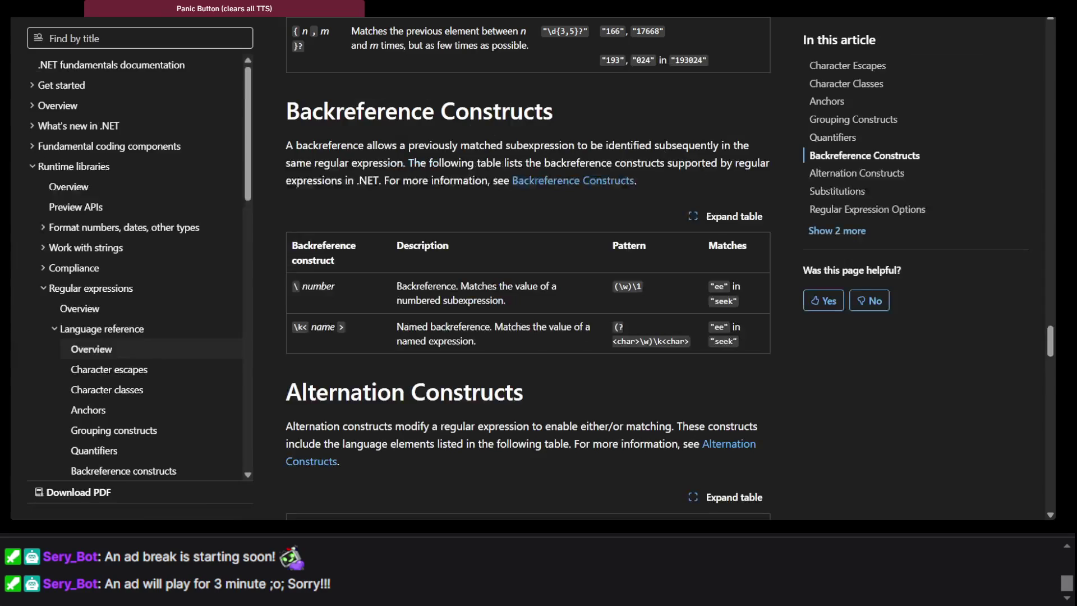
Step: Scroll the .NET regex reference up to the Quantifiers table
scroll(485, 217, up, 6)
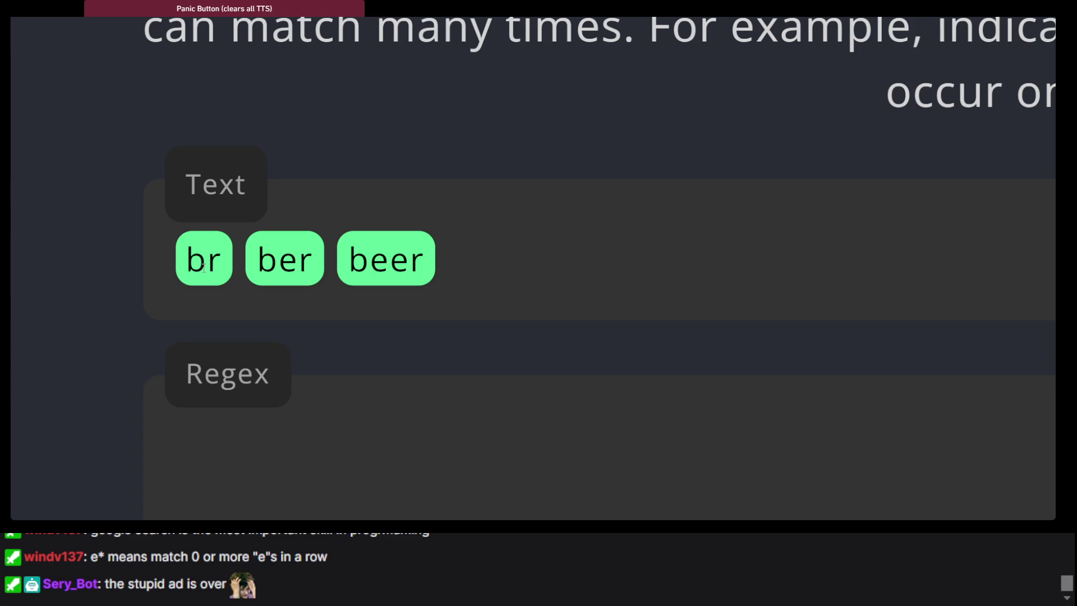
double_click(204, 267)
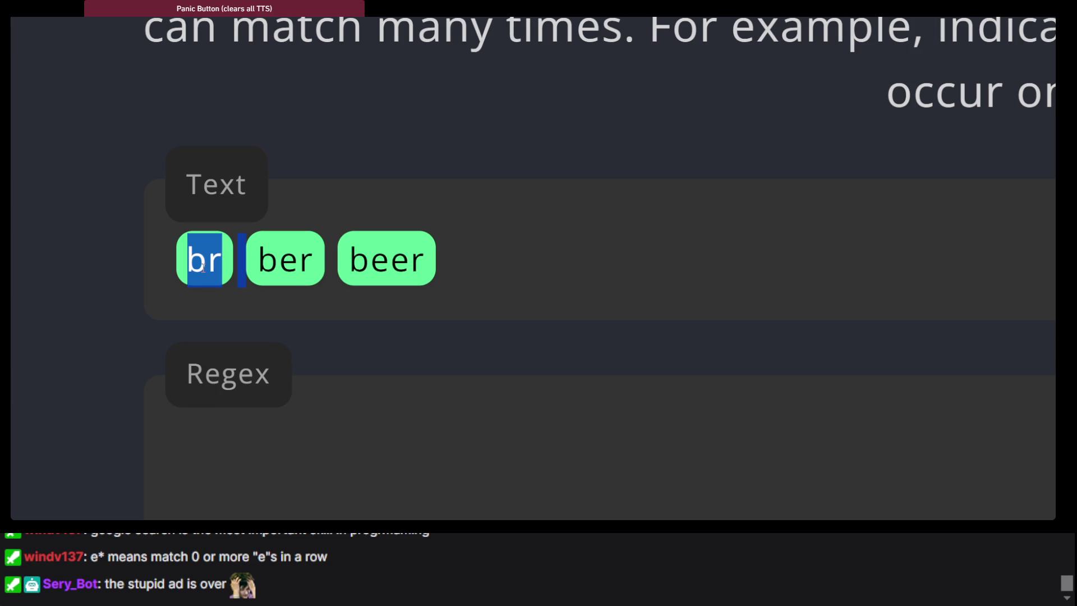
double_click(299, 262)
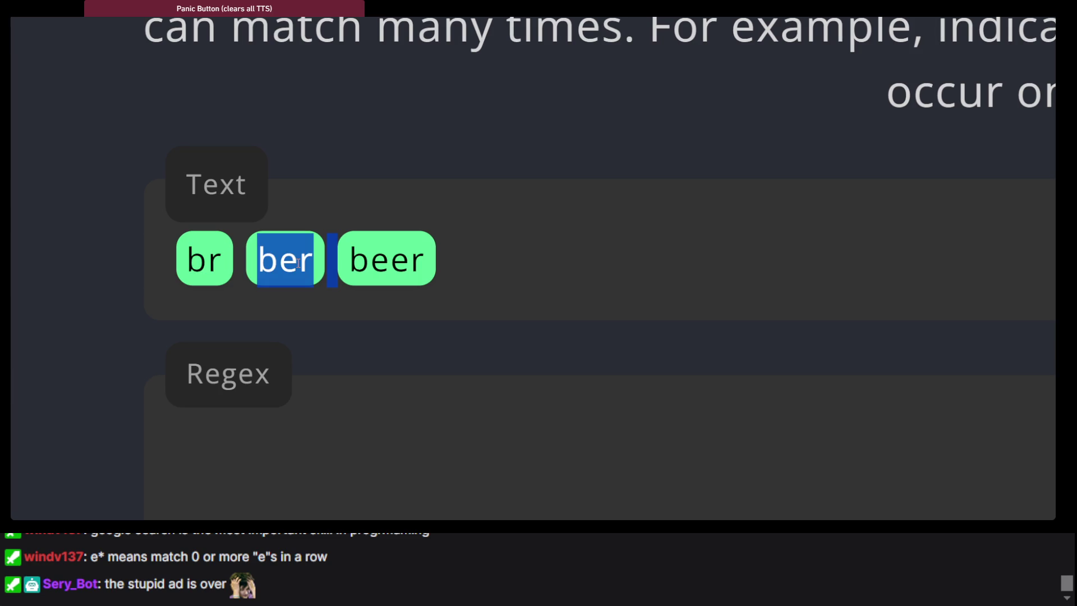
double_click(399, 262)
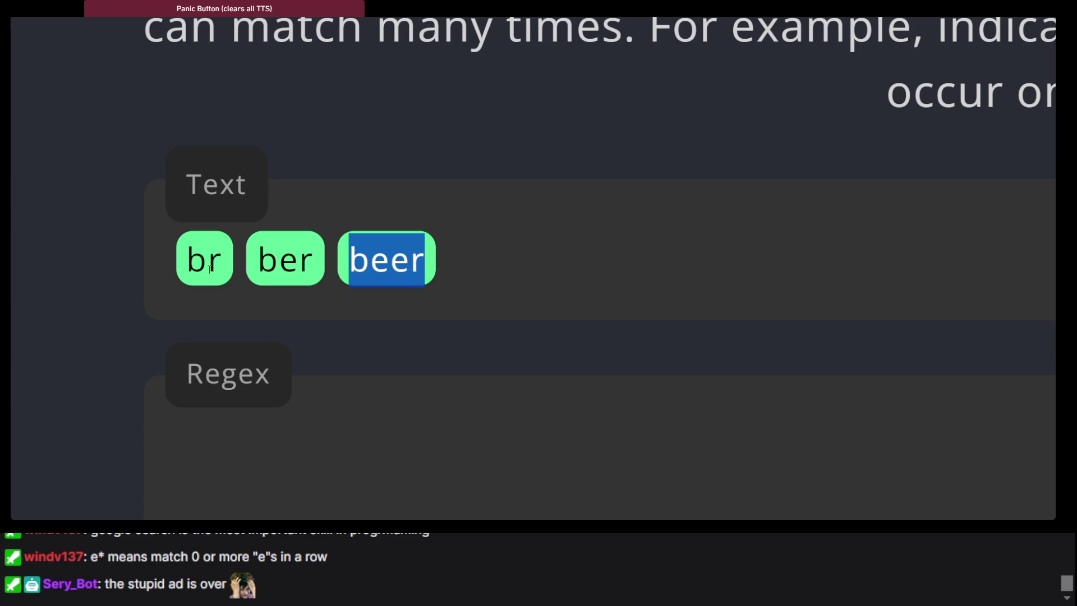
triple_click(606, 359)
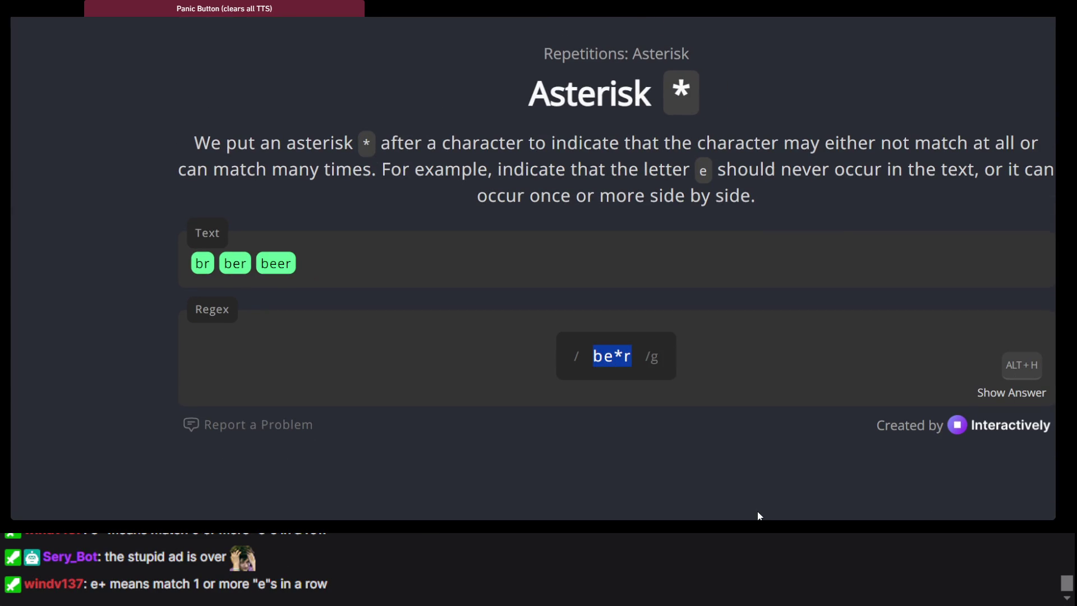
key(alt+Tab)
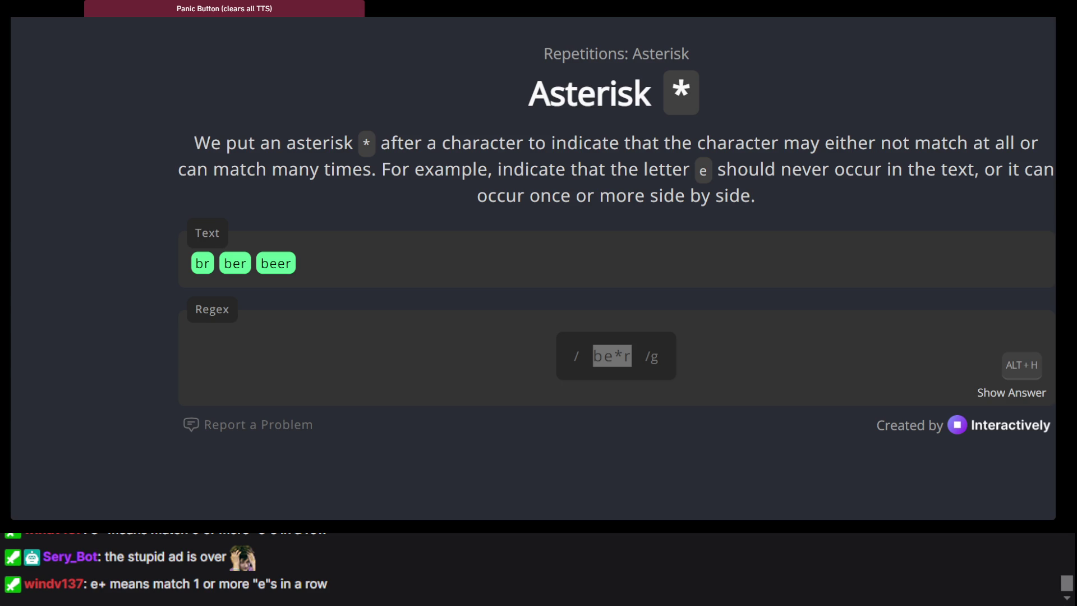
click(702, 367)
triple_click(609, 356)
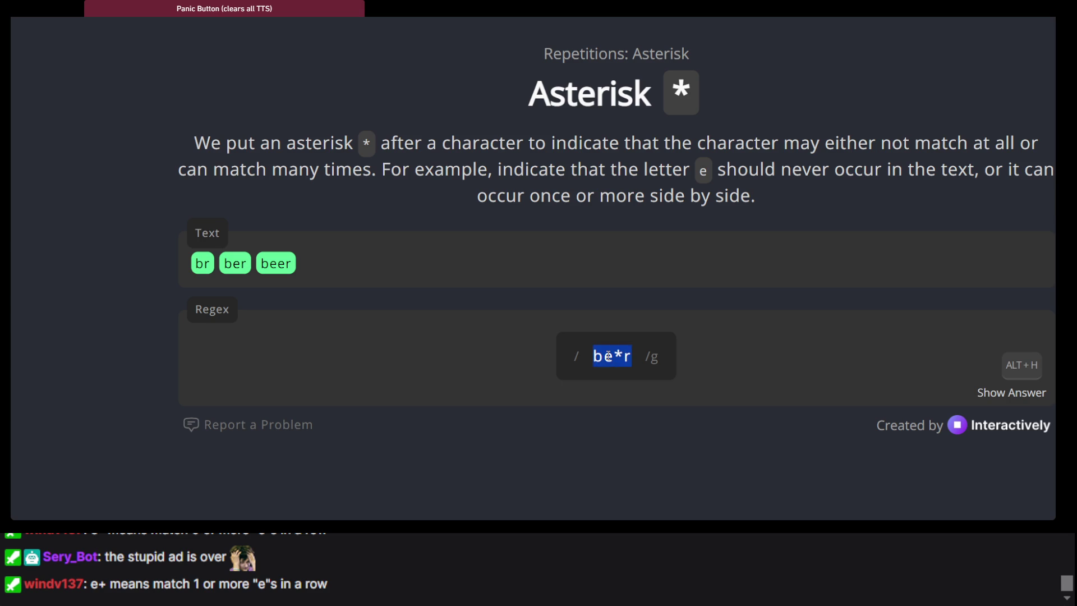
double_click(337, 190)
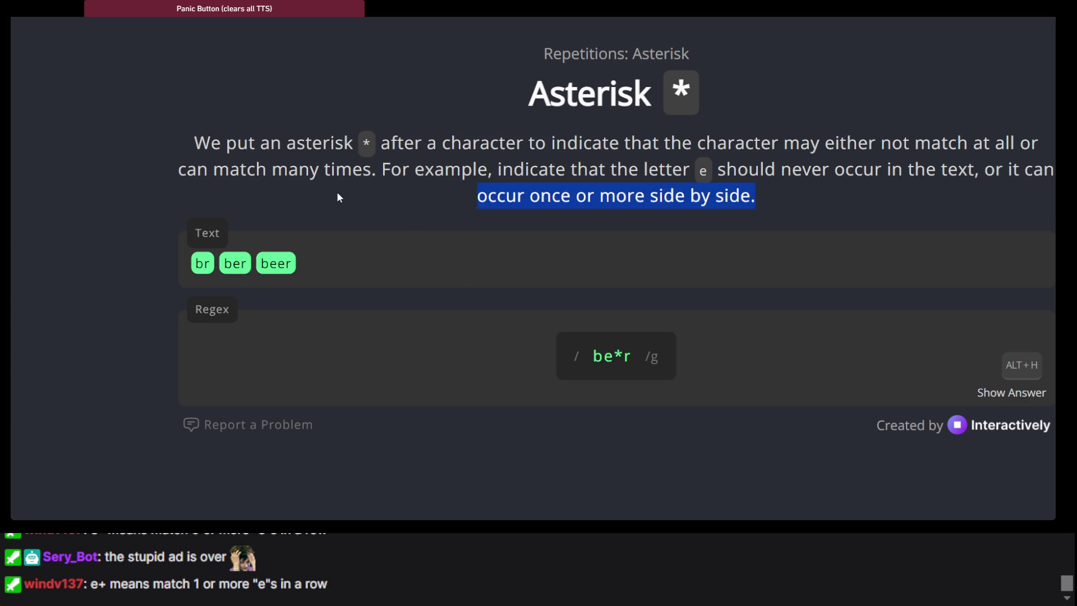
double_click(337, 191)
triple_click(348, 200)
click(411, 228)
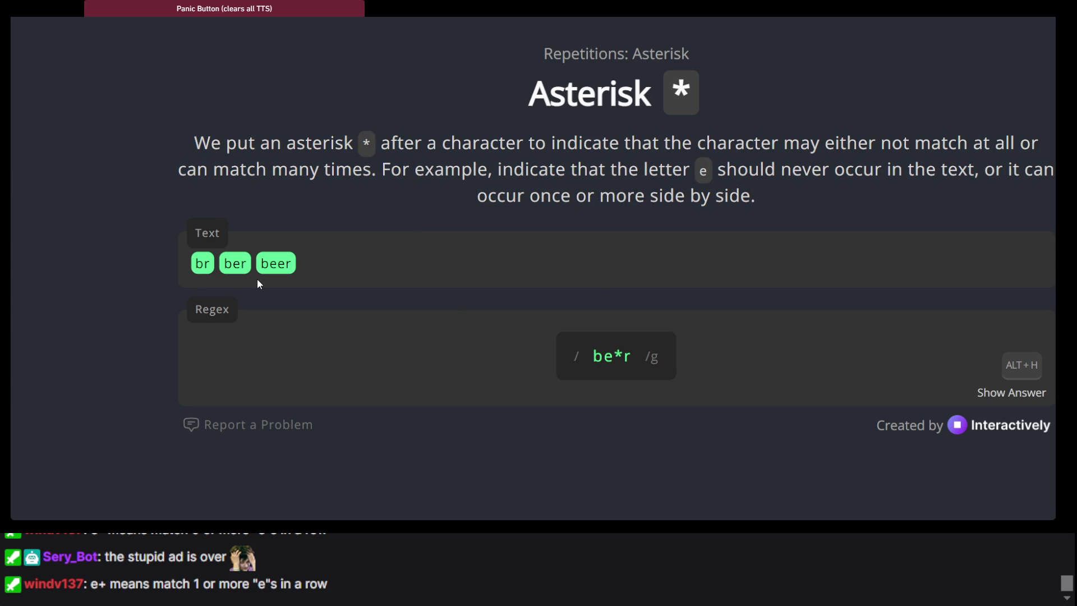
drag(257, 278, 396, 297)
click(255, 216)
double_click(565, 179)
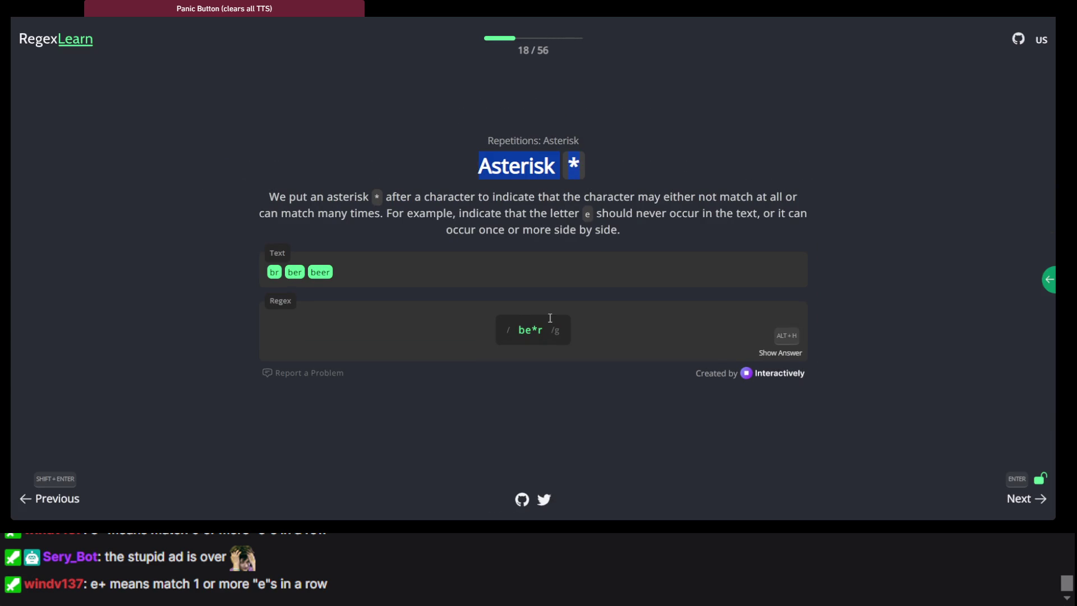
drag(543, 330, 520, 329)
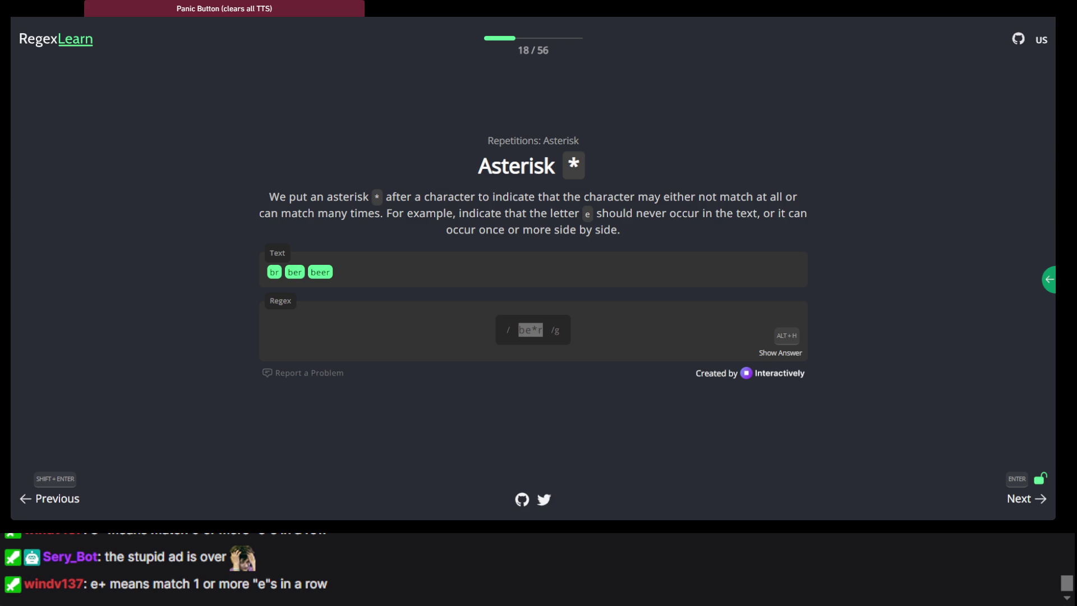
click(757, 413)
Step: Enter be+r for Plus Sign and colou?r for Question Mark, reaching Curly Braces - 1
key(Return)
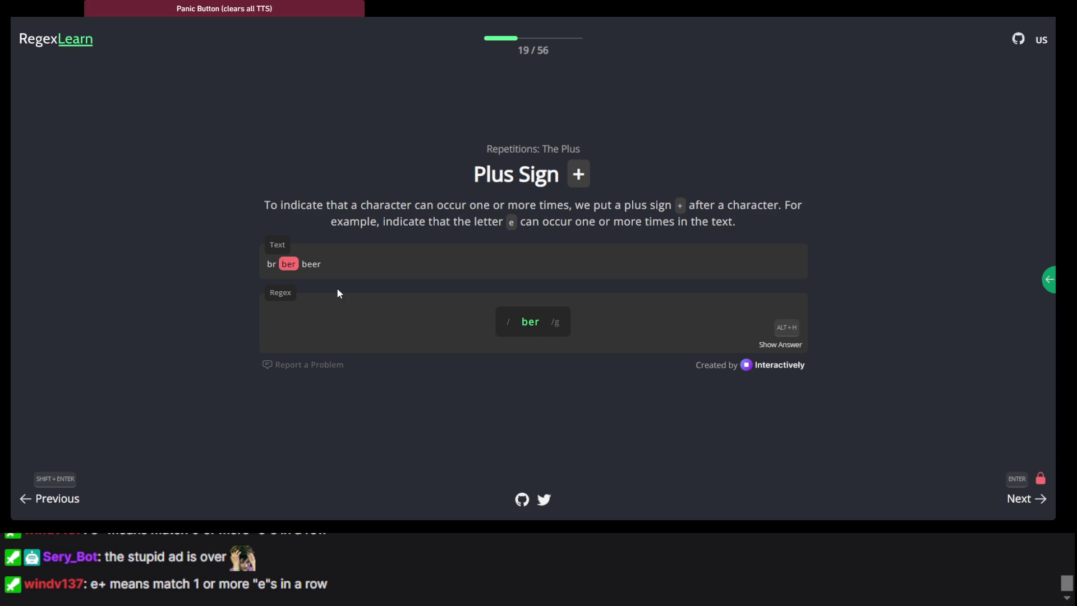
triple_click(340, 205)
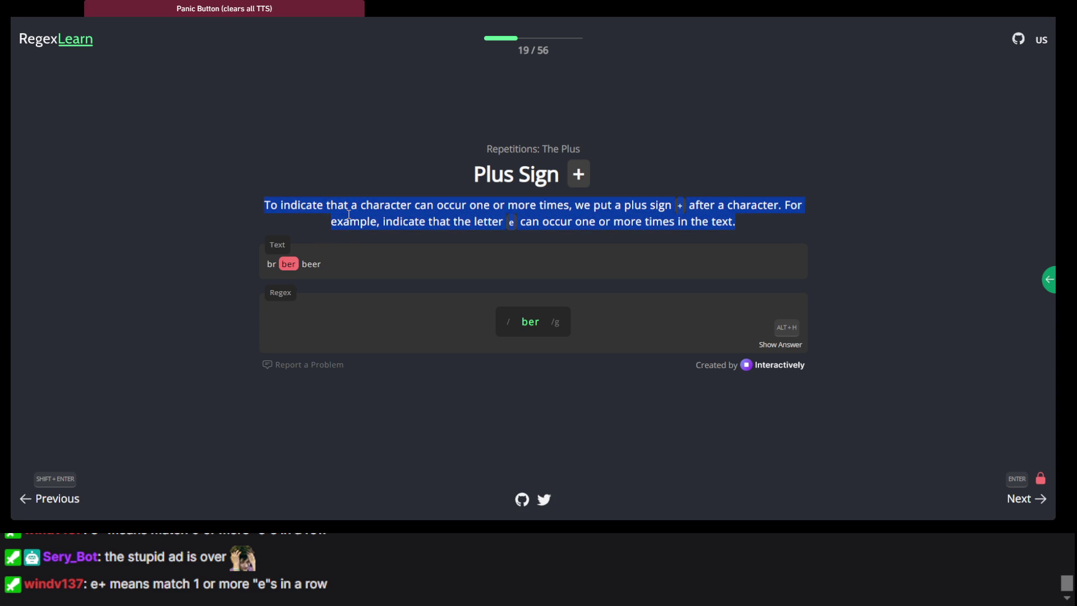
click(530, 321)
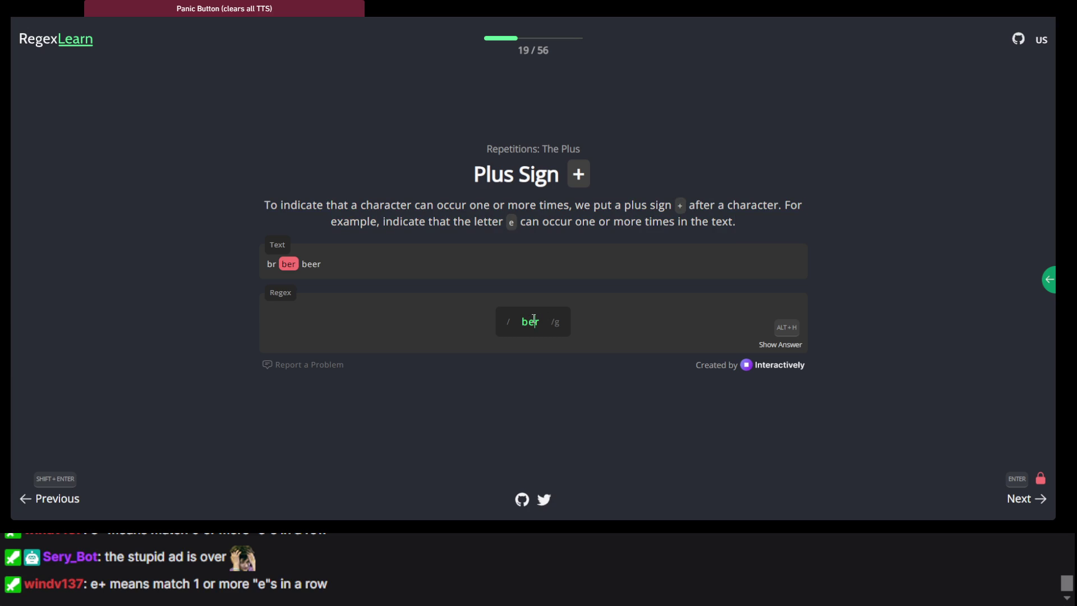
text(+)
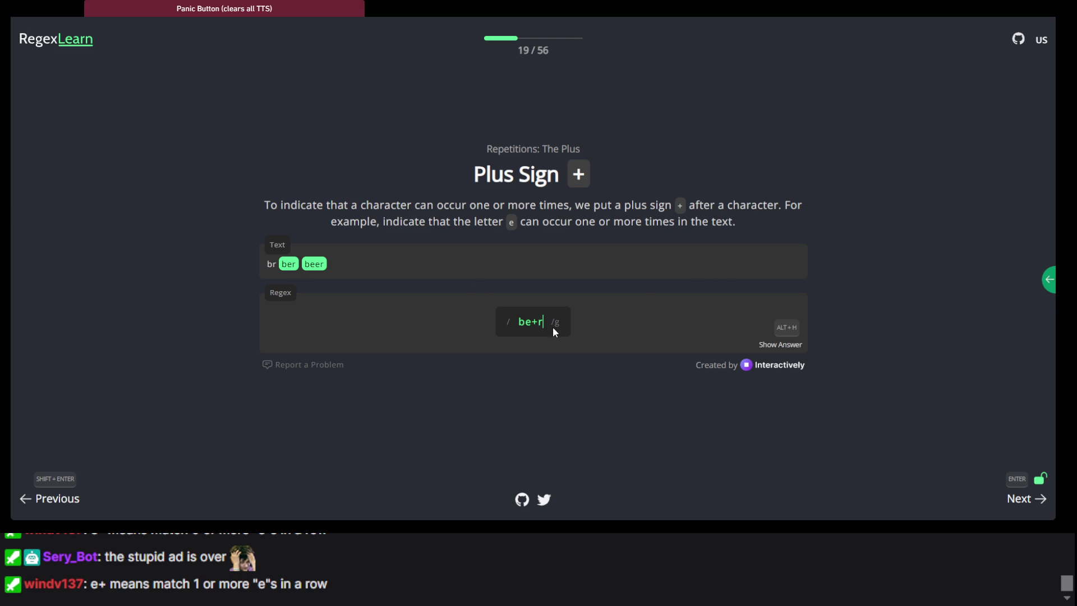
key(Return)
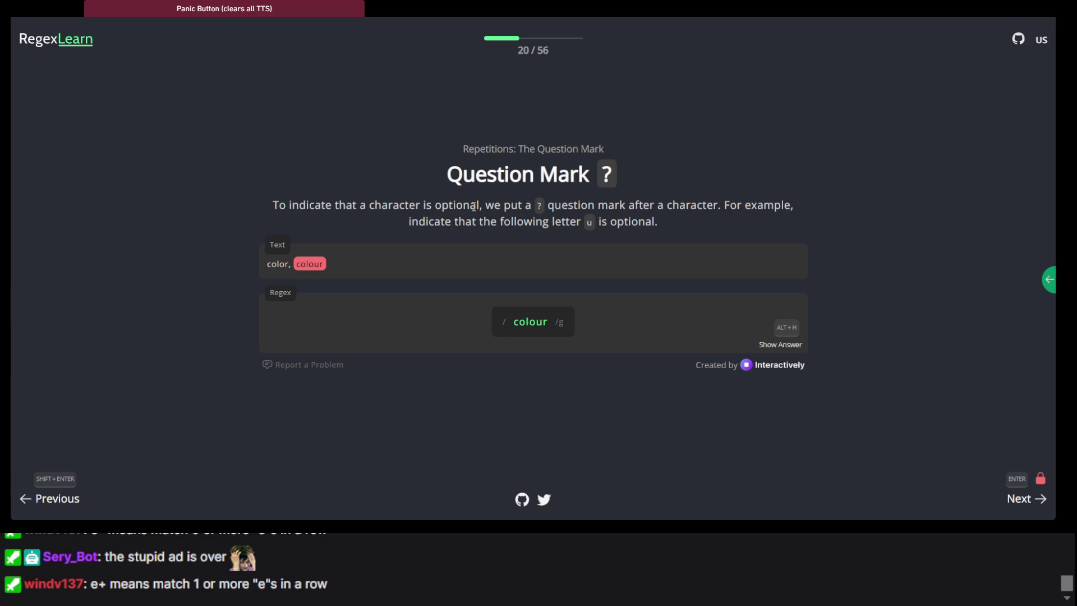
text(?)
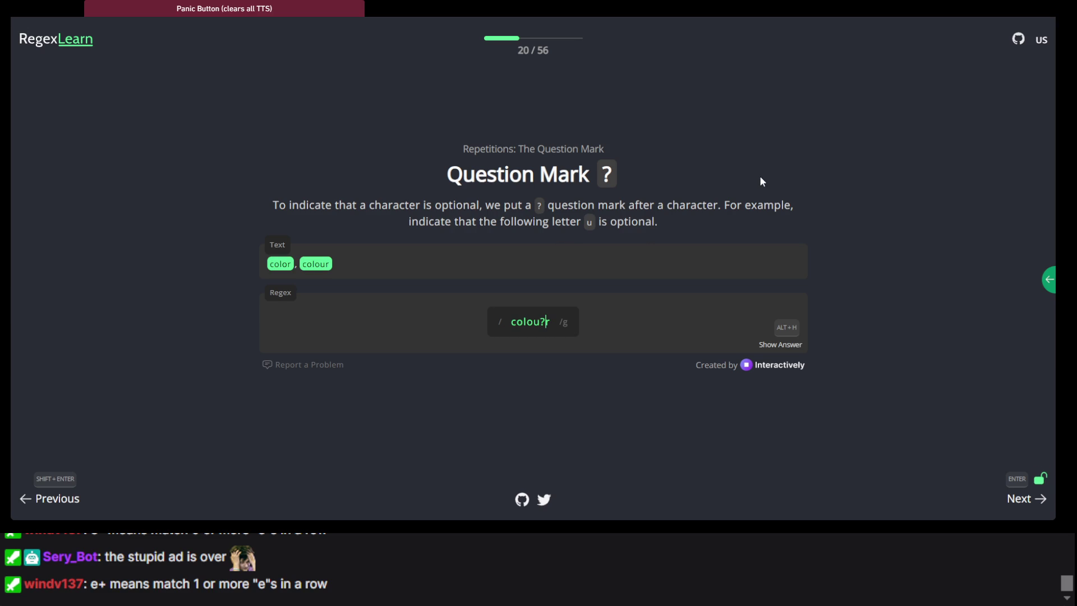
key(Return)
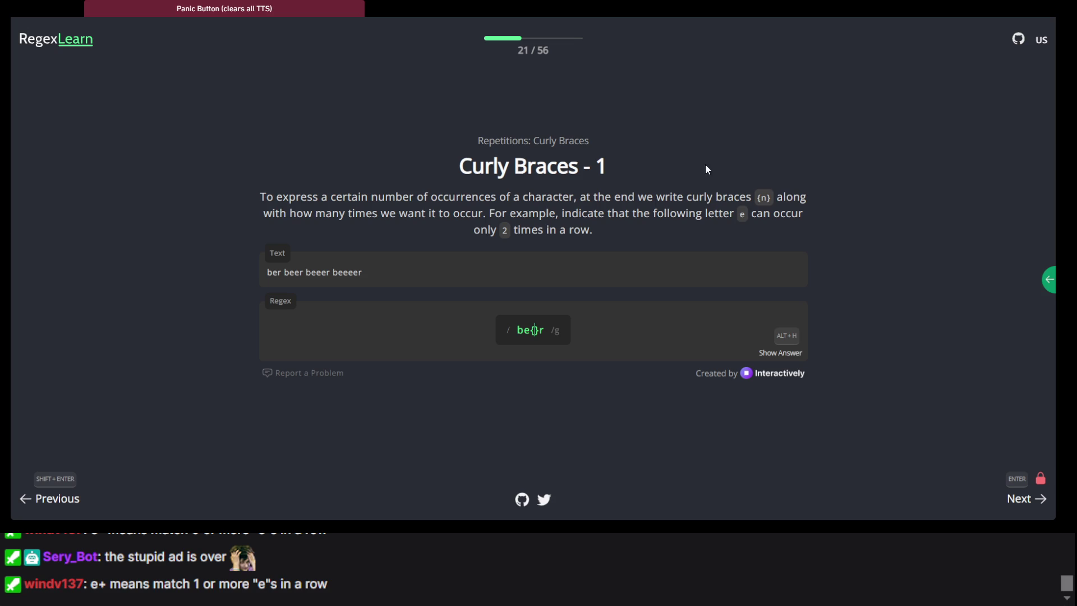
Step: Put 3 inside the braces to make be{3}r for Curly Braces - 1
triple_click(568, 235)
click(606, 234)
text(3)
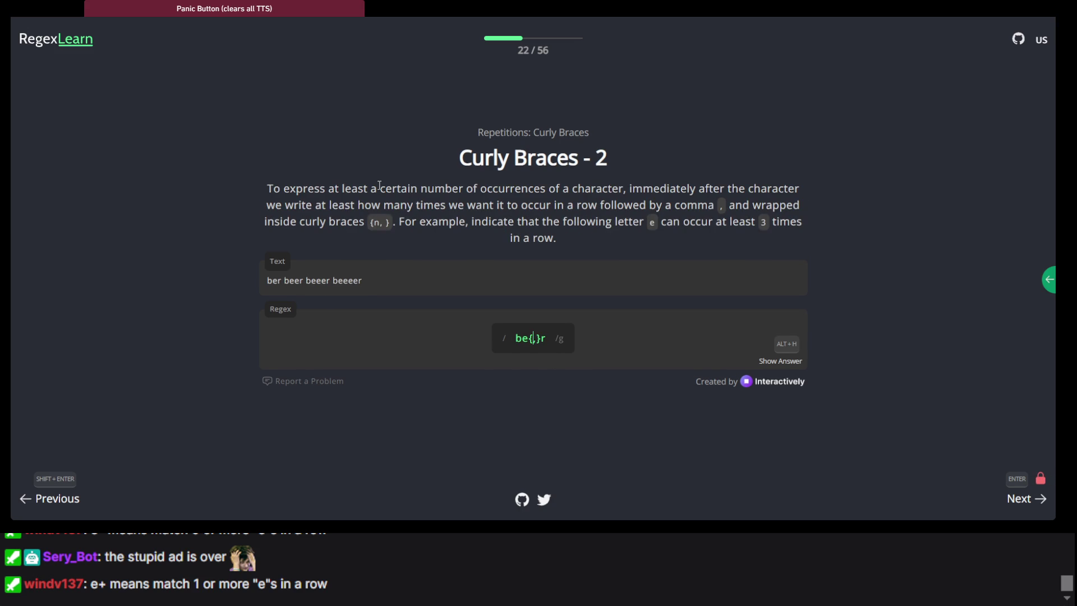
Step: Set be{3,}r for Curly Braces - 2, fixing a mistyped 4, and advance
drag(380, 186, 425, 195)
click(425, 195)
text(4)
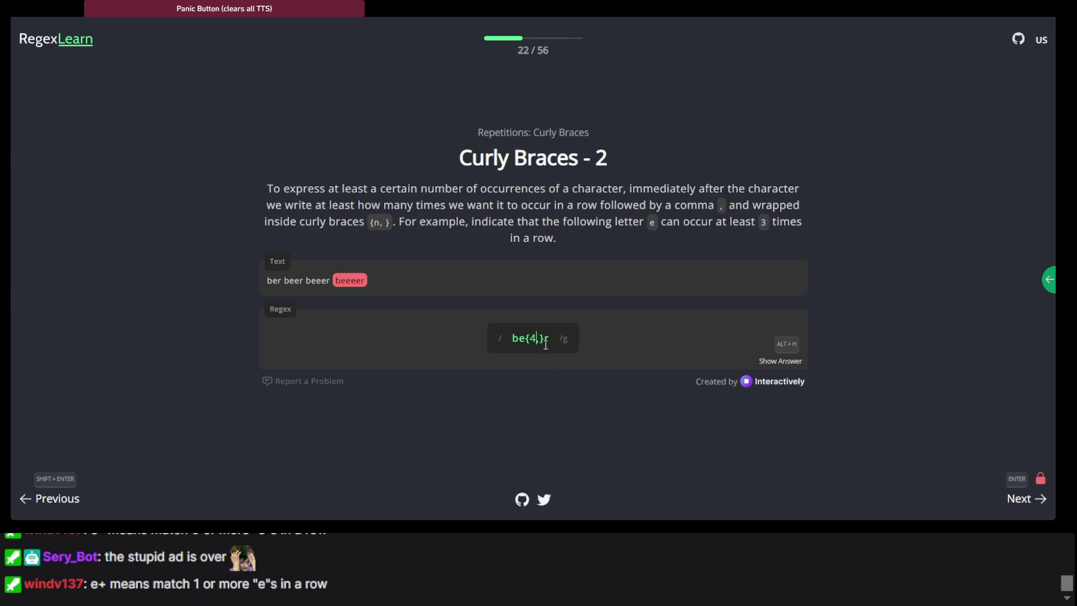
key(BackSpace)
text(3)
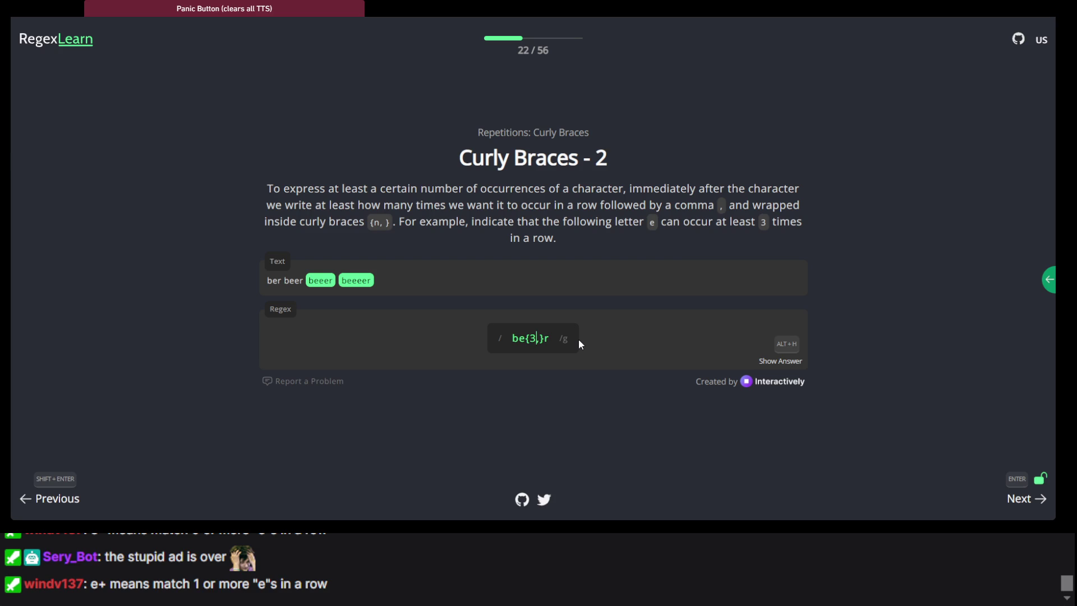
key(Return)
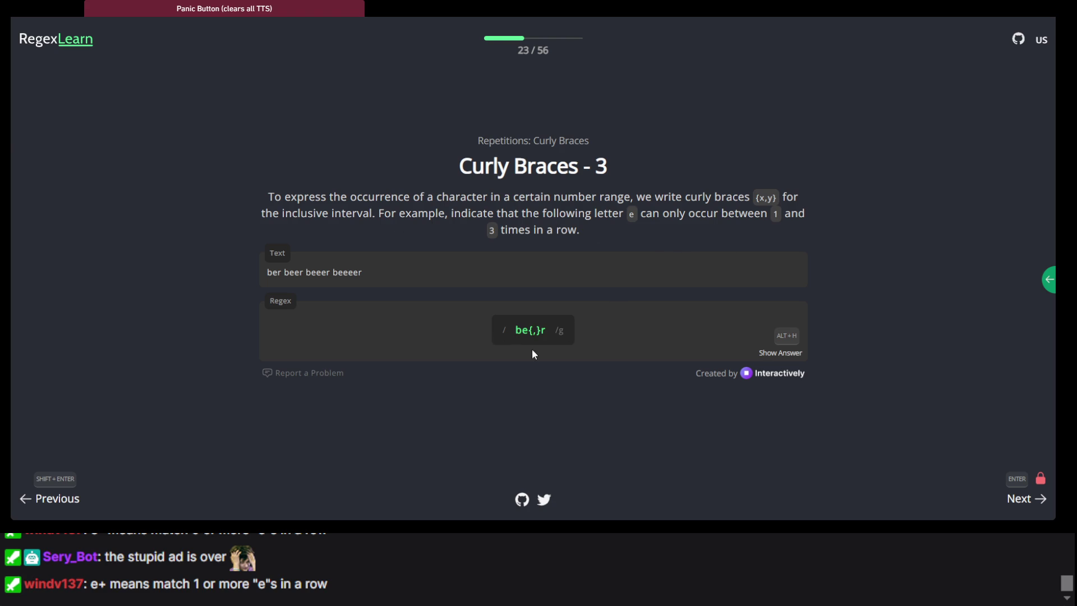
Step: Fill the braces with 1,3 for be{1,3}r, then continue past the Practice intro
click(540, 332)
text(1,)
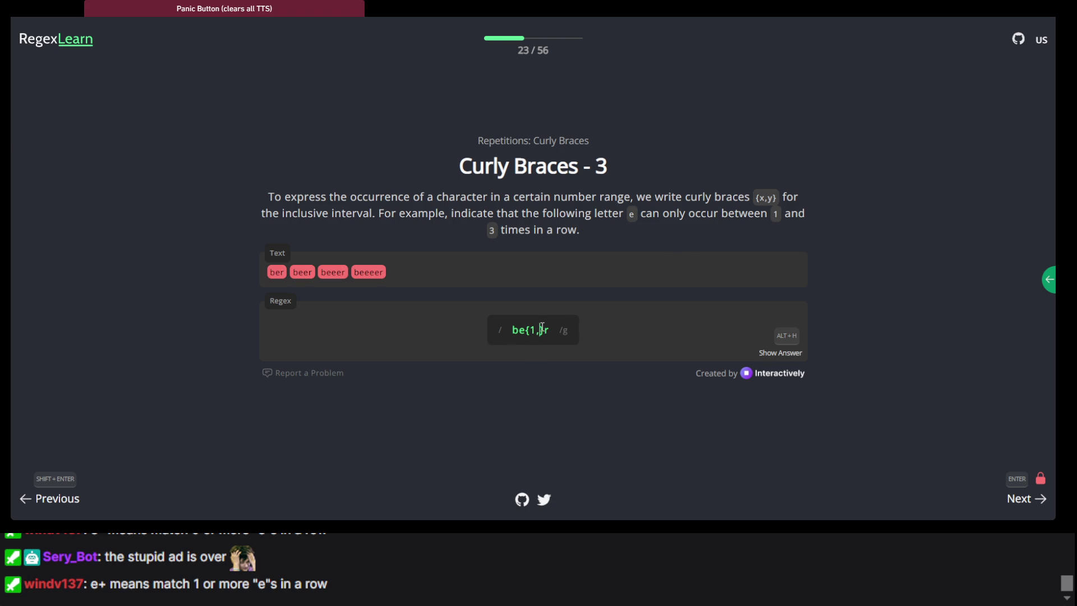
text(3)
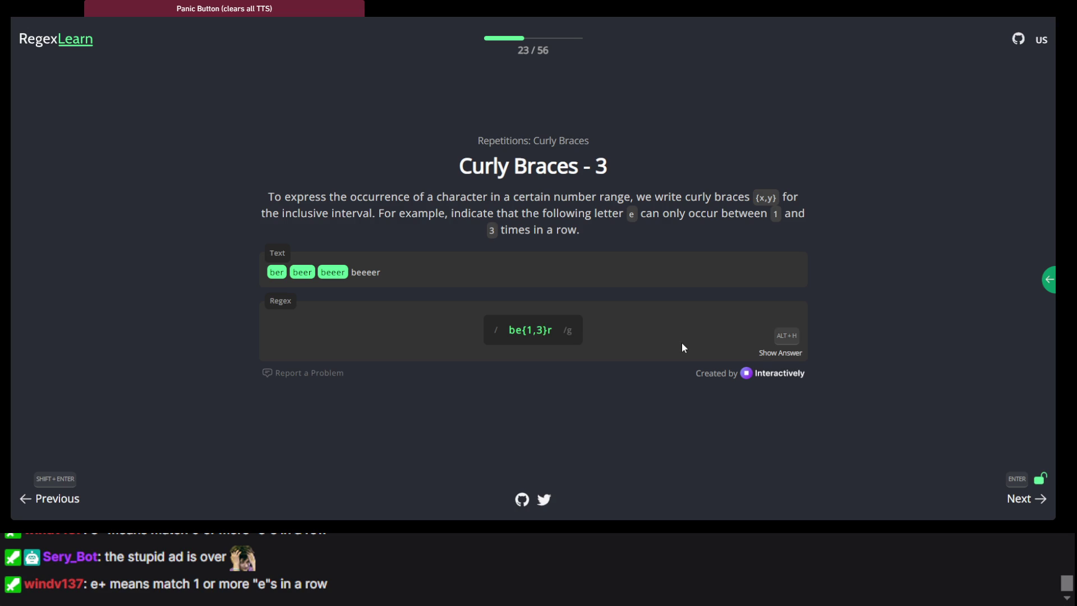
key(Return)
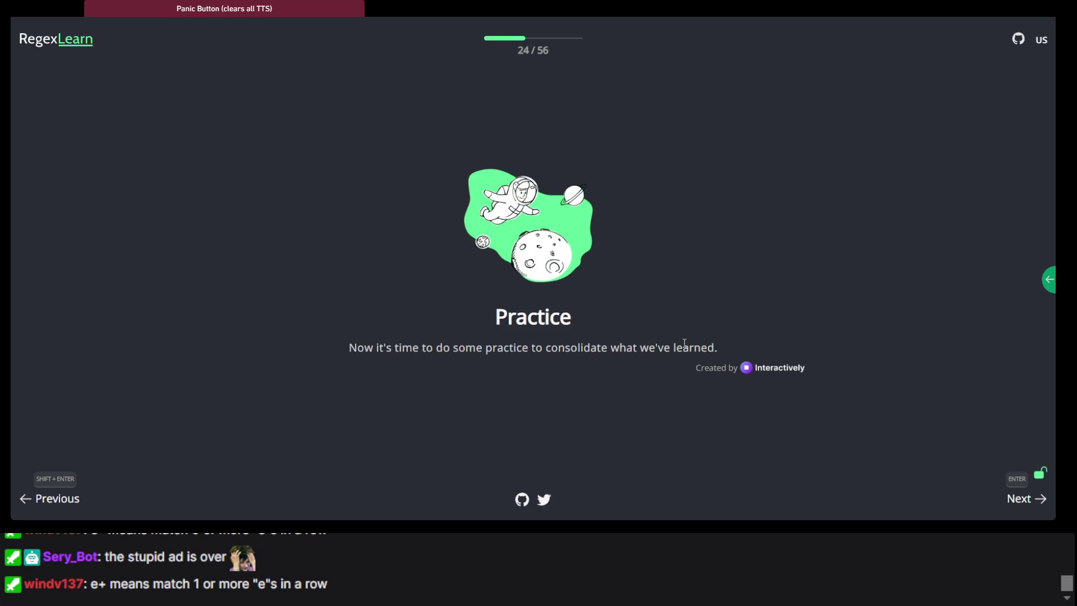
key(Return)
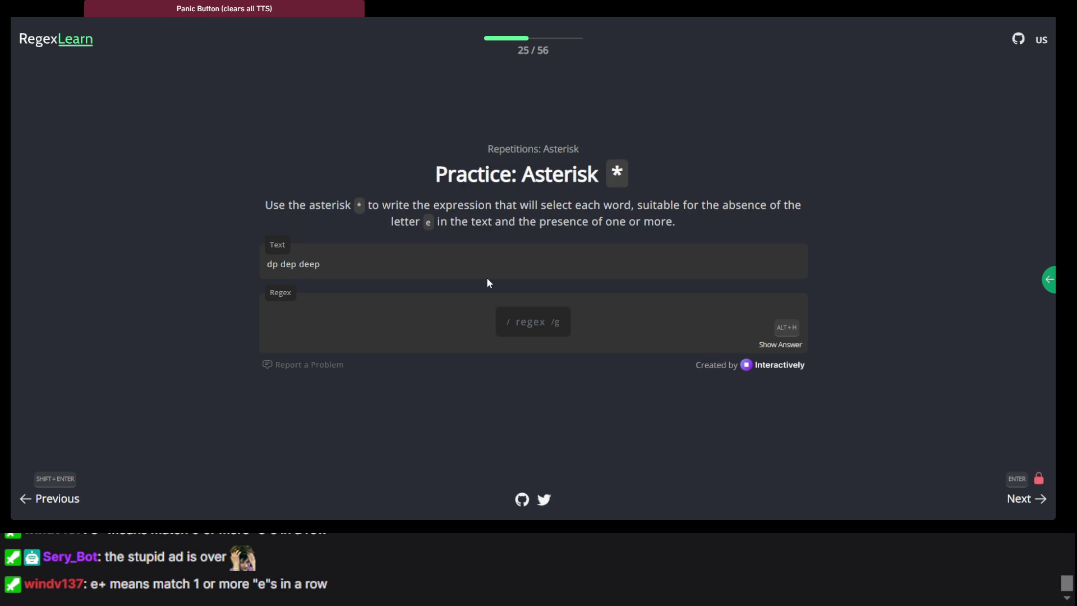
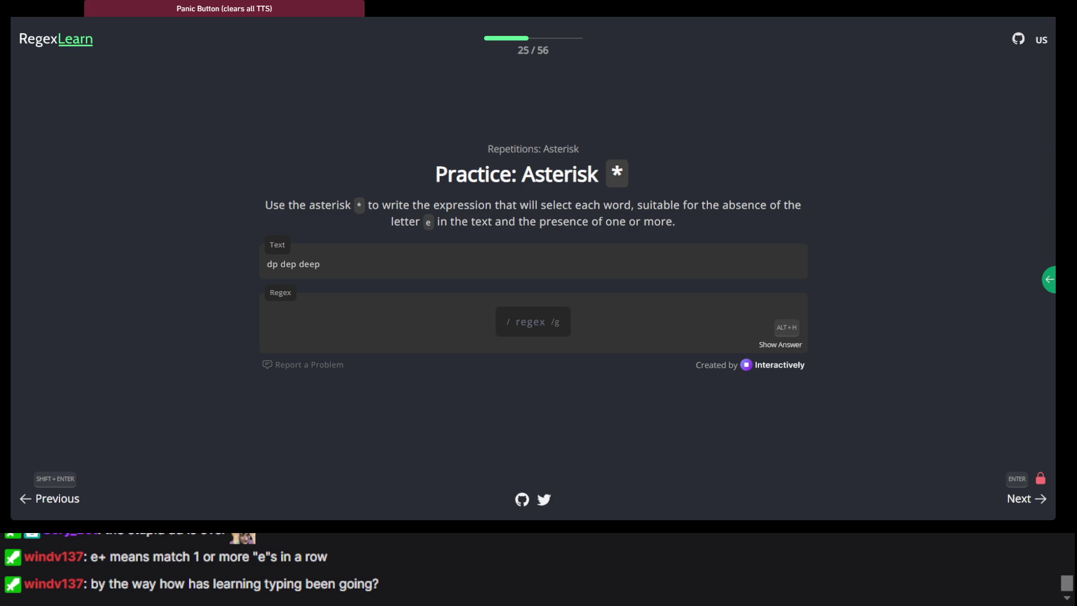
Step: Highlight the Asterisk practice instruction paragraph to read it
triple_click(530, 205)
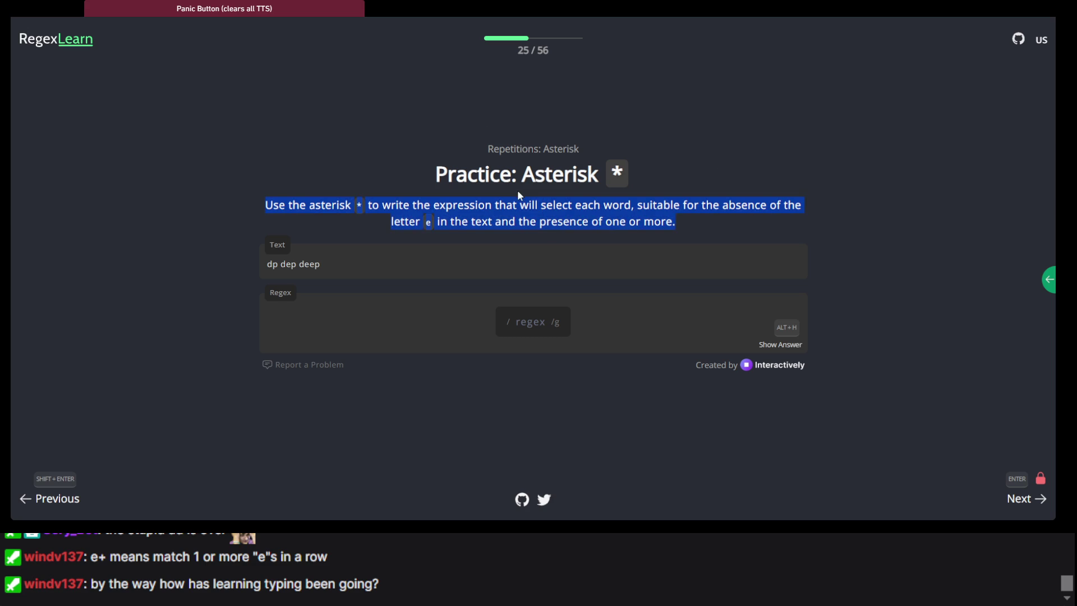
click(518, 192)
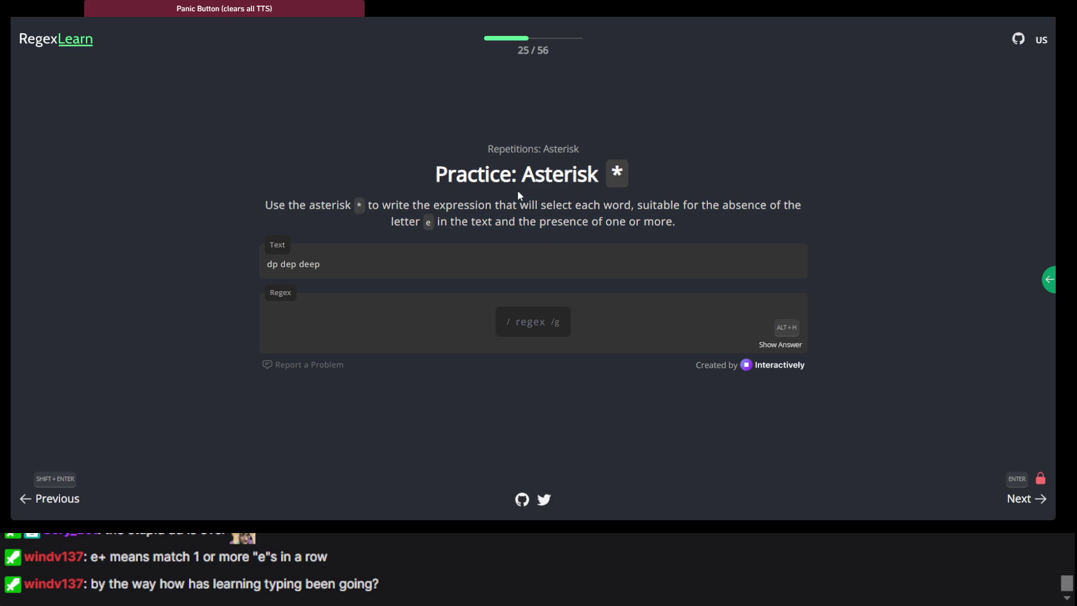
triple_click(436, 221)
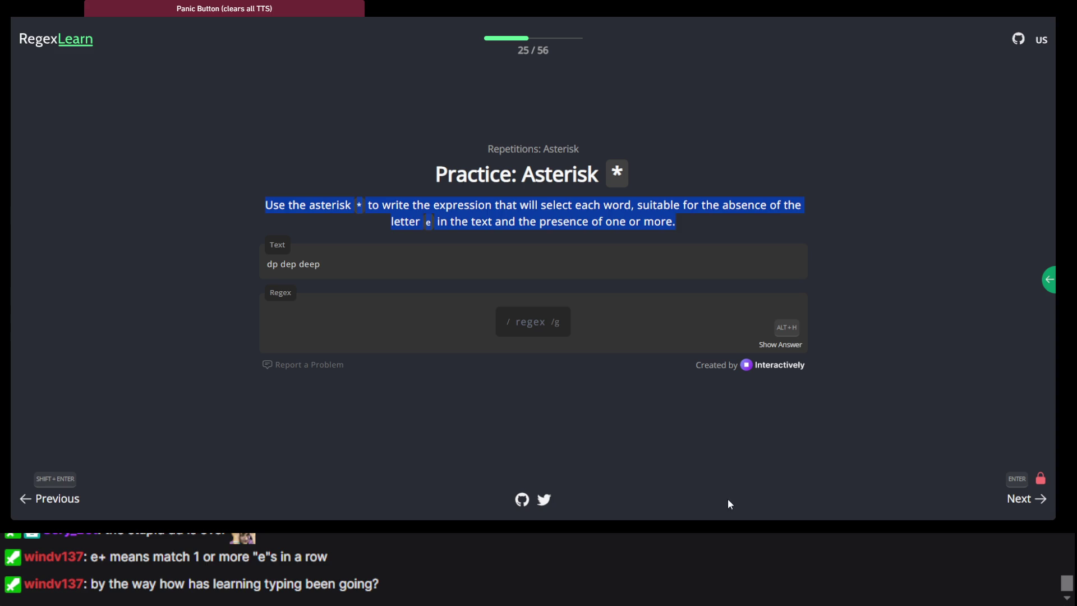
key(alt+Tab)
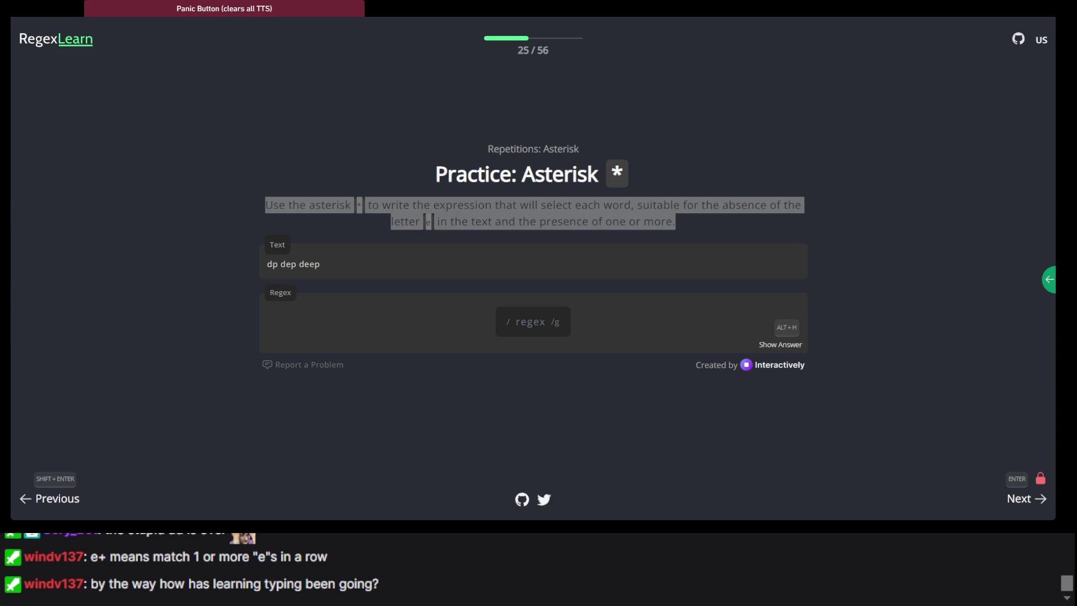
click(407, 211)
triple_click(408, 211)
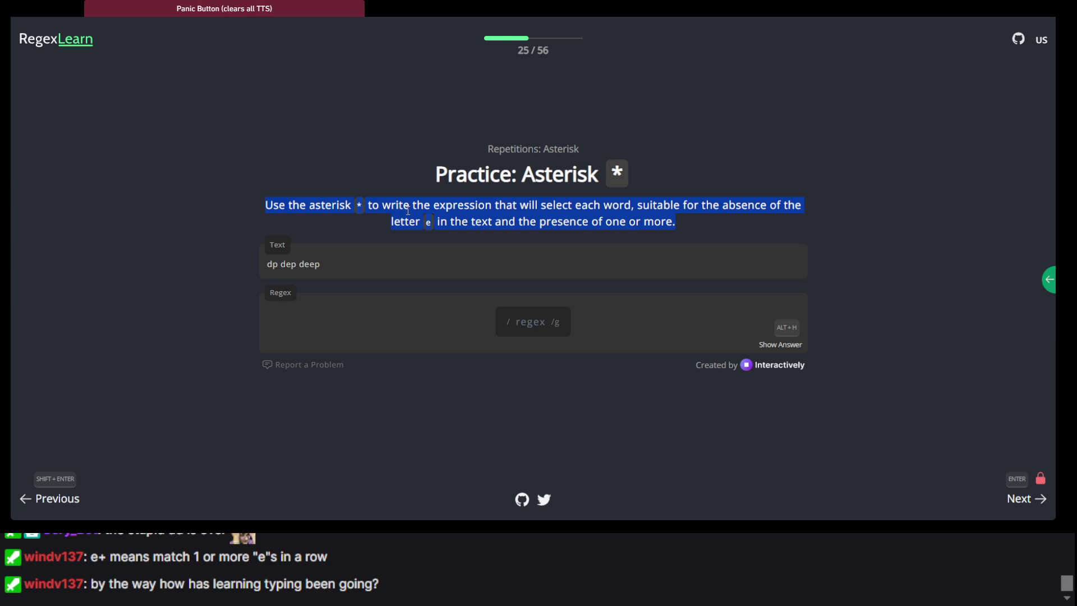
Step: Answer the Asterisk practice with de*p, matching dp, dep and deep, and advance to lesson 26
click(530, 322)
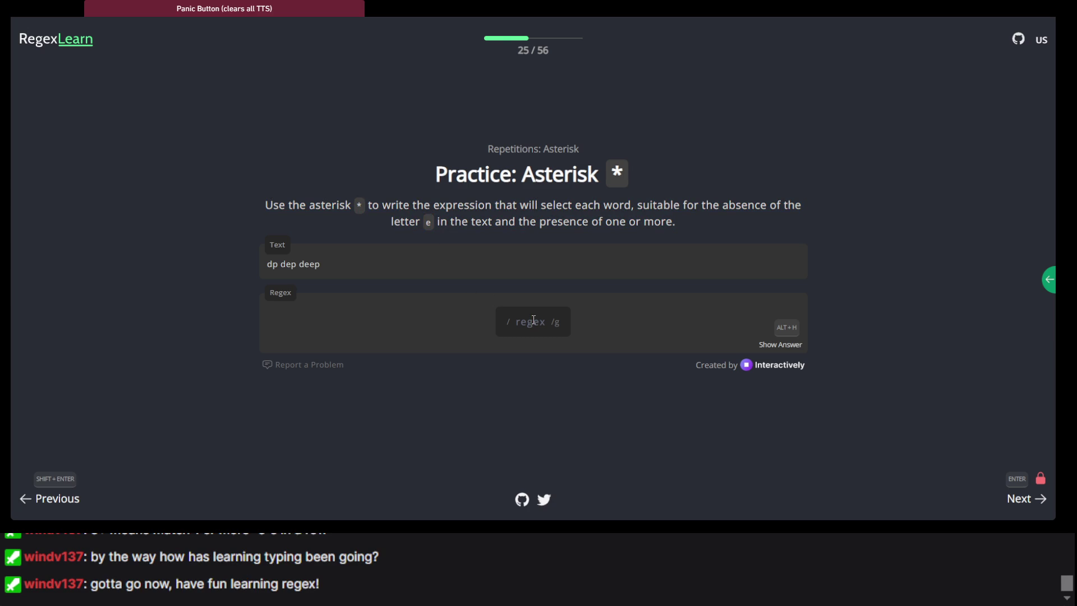
text(de)
text(*)
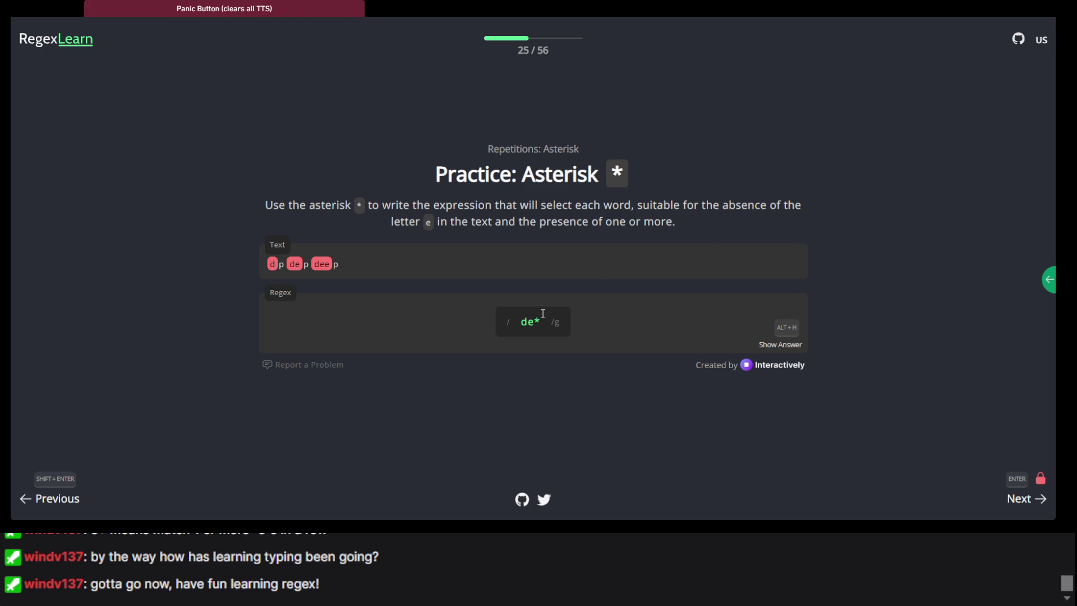
text(p)
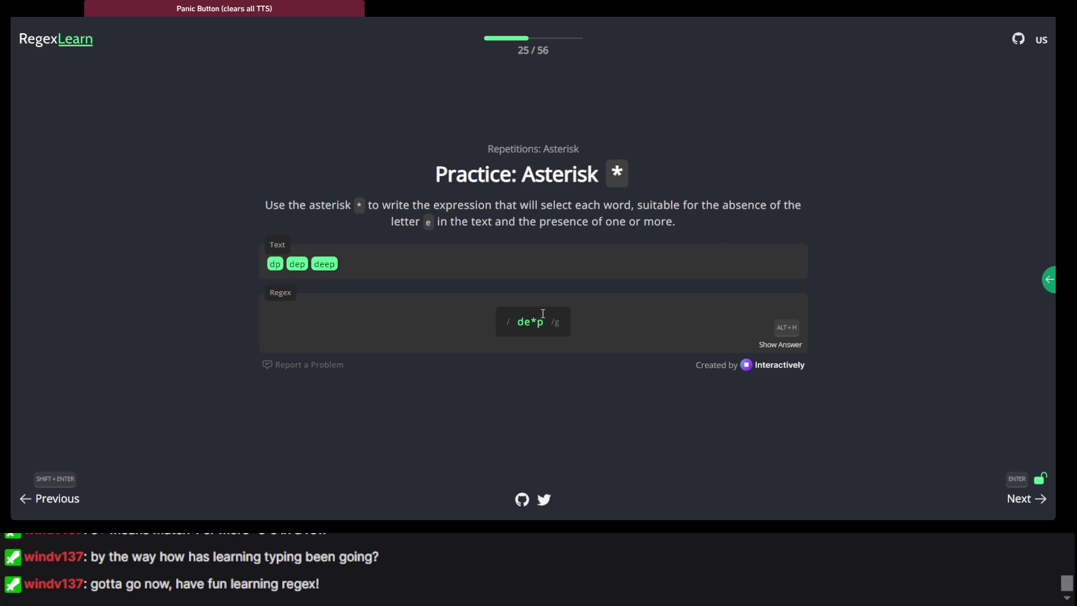
key(Return)
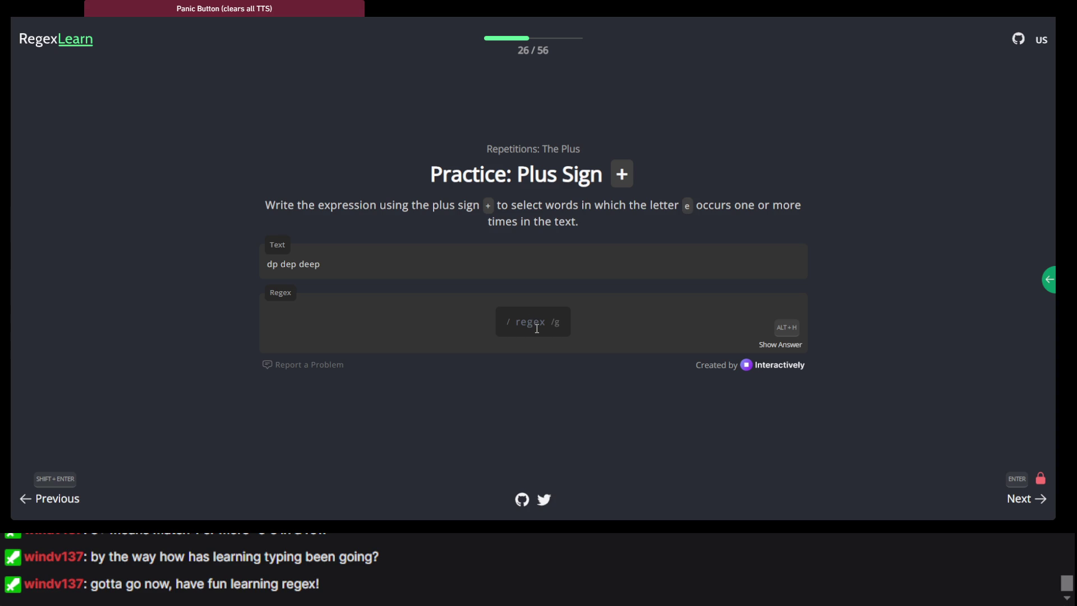
Step: Solve Plus Sign with de+p, then enter an? so a and an match
text(d)
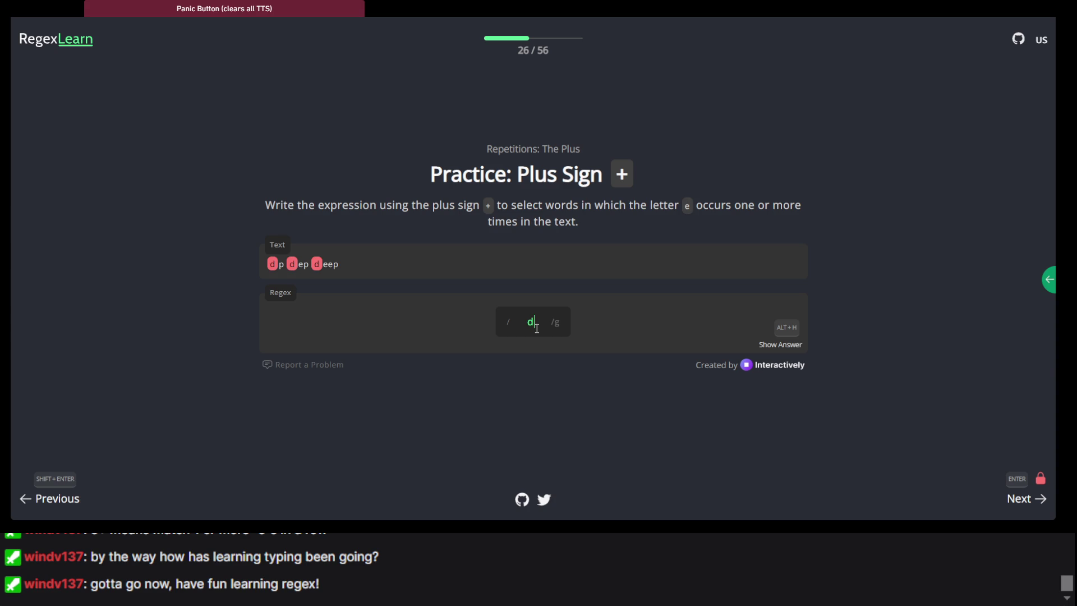
text(e+p)
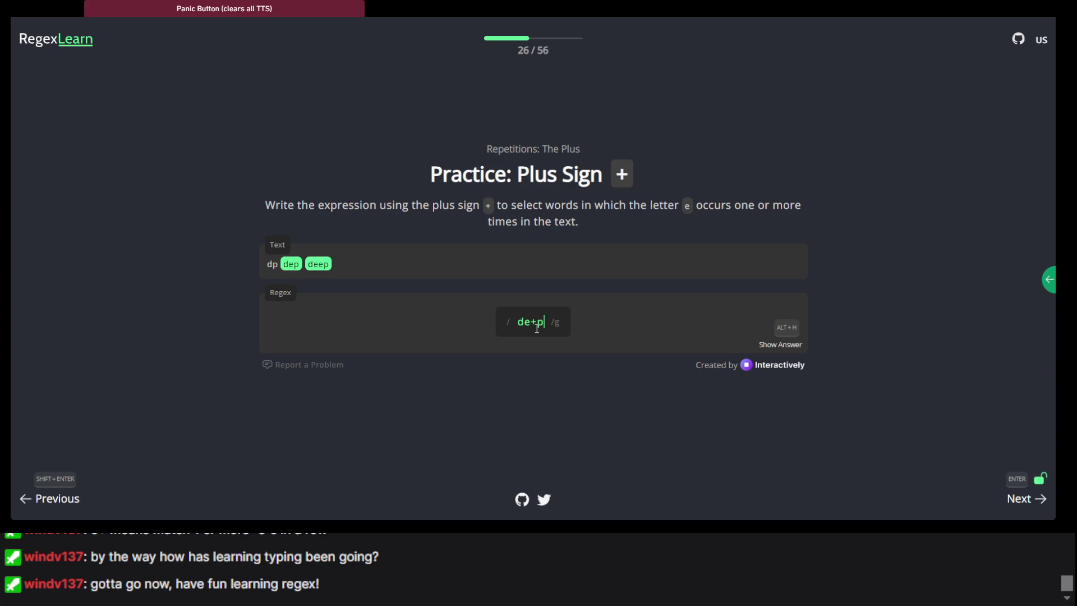
key(Return)
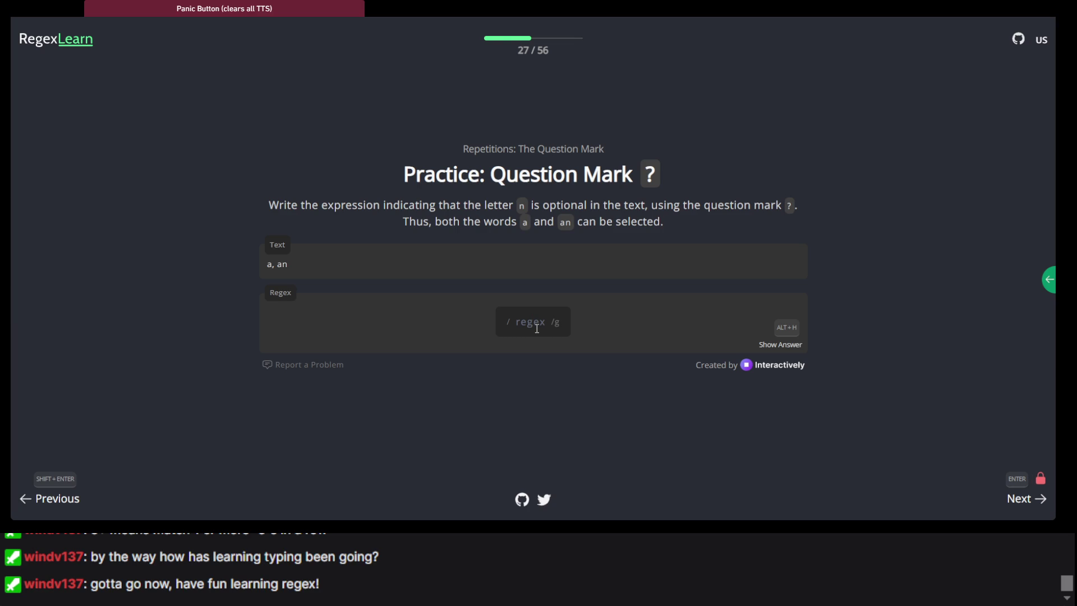
text(a)
text(n?)
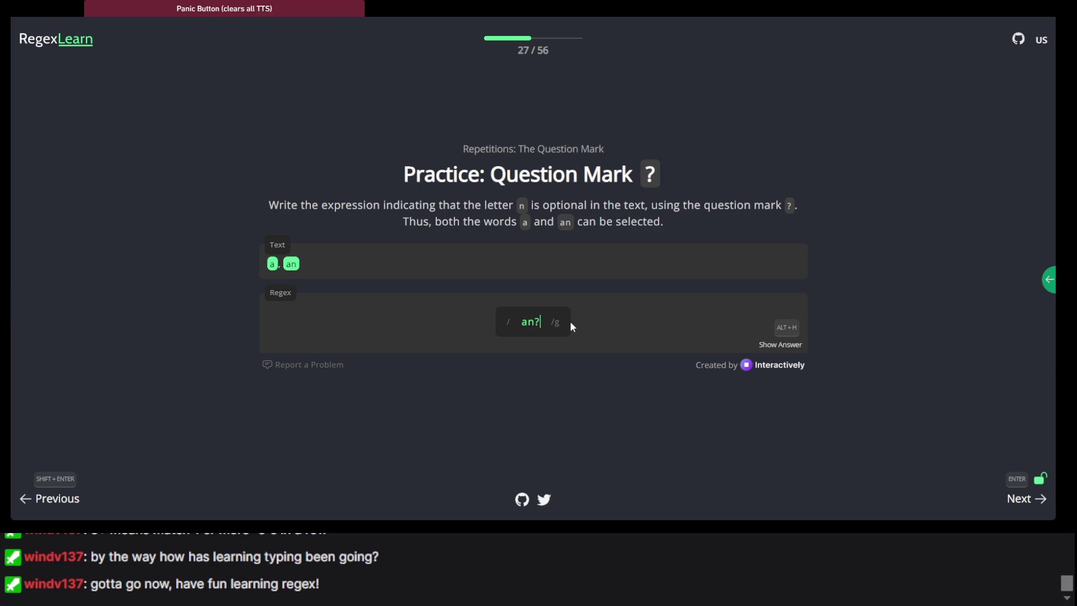
Step: Switch to the Microsoft Learn regex overview and read its opening paragraph
key(alt+Tab)
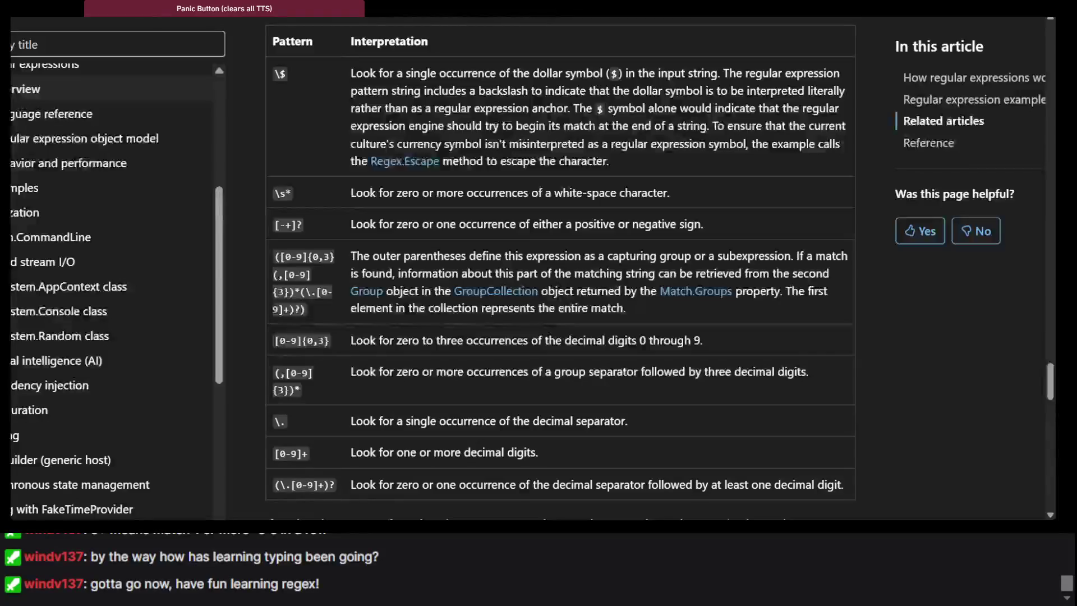
scroll(374, 263, up, 4)
scroll(374, 264, up, 15)
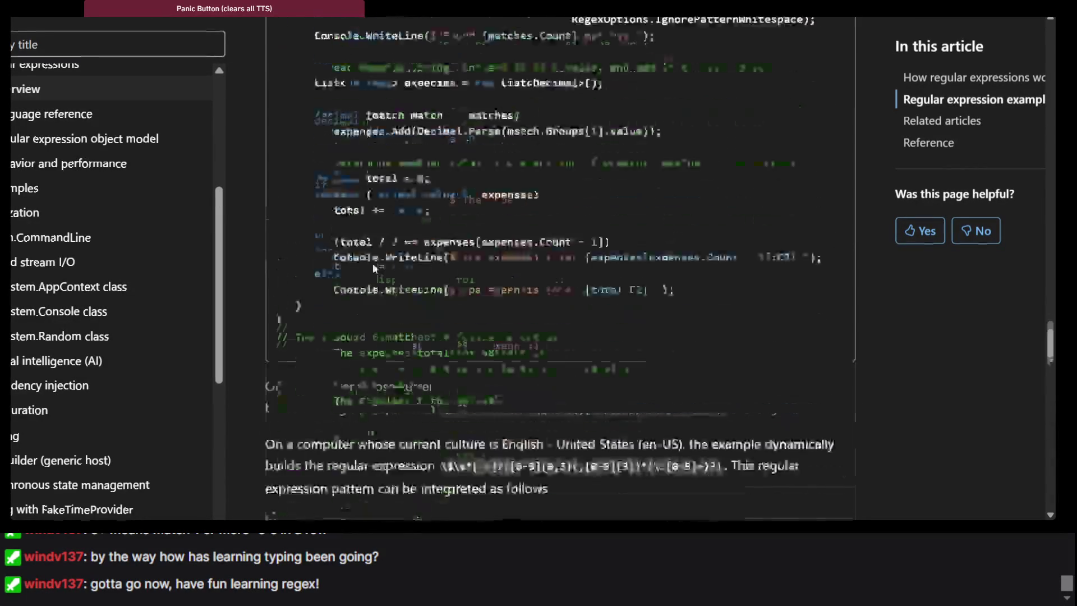
scroll(374, 263, up, 12)
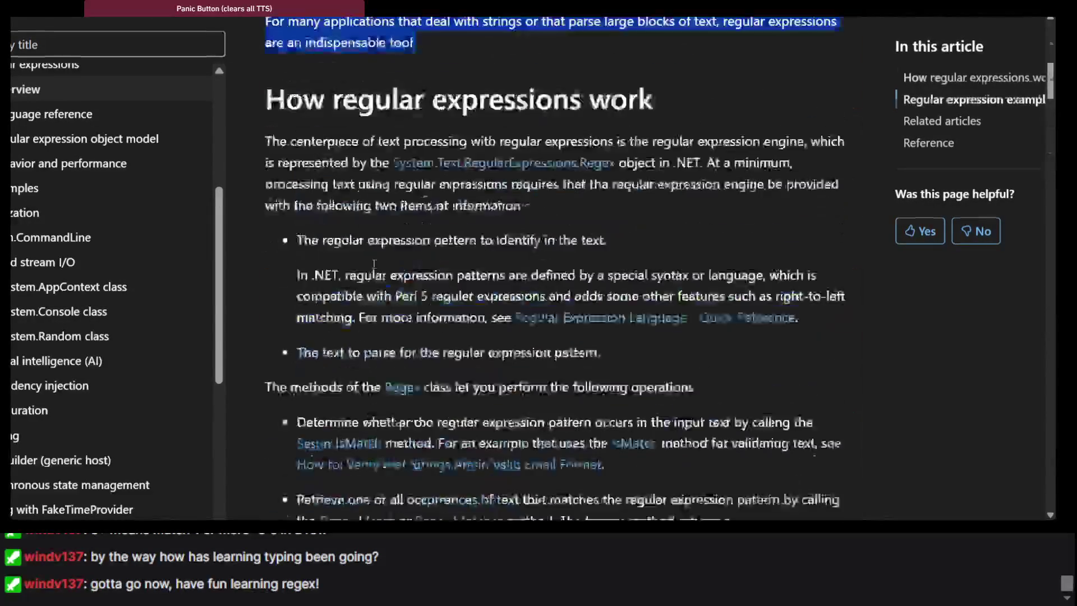
scroll(373, 263, down, 5)
click(345, 200)
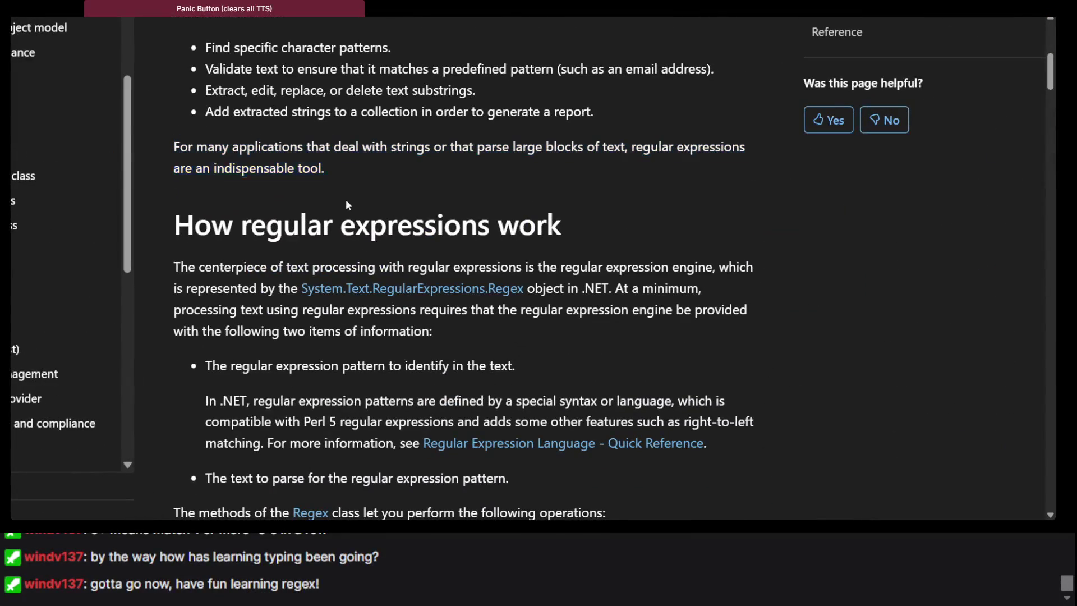
scroll(346, 200, down, 2)
scroll(345, 200, down, 1)
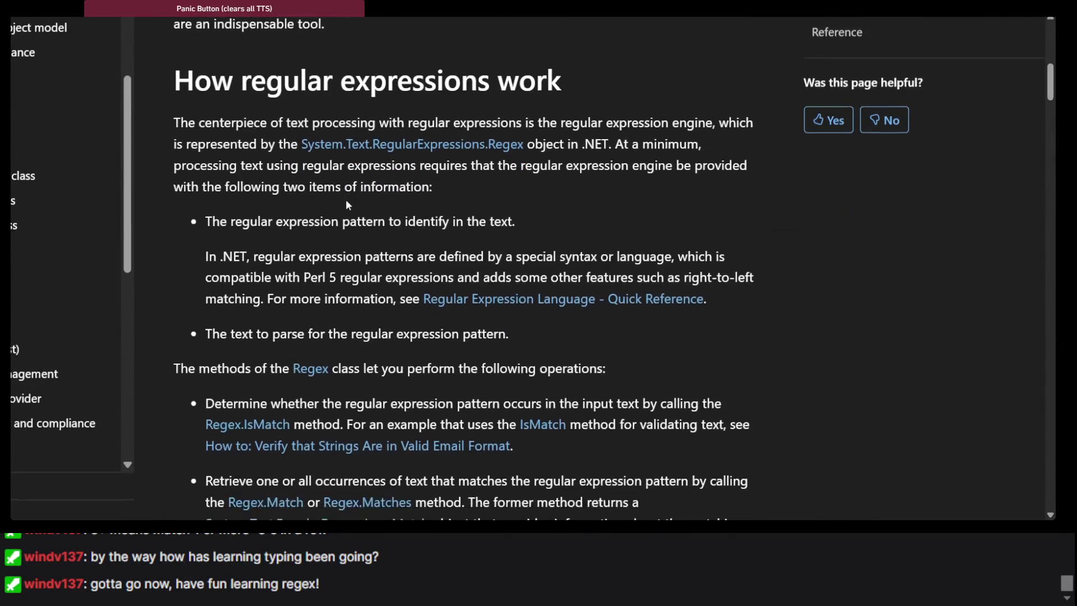
double_click(211, 146)
triple_click(210, 146)
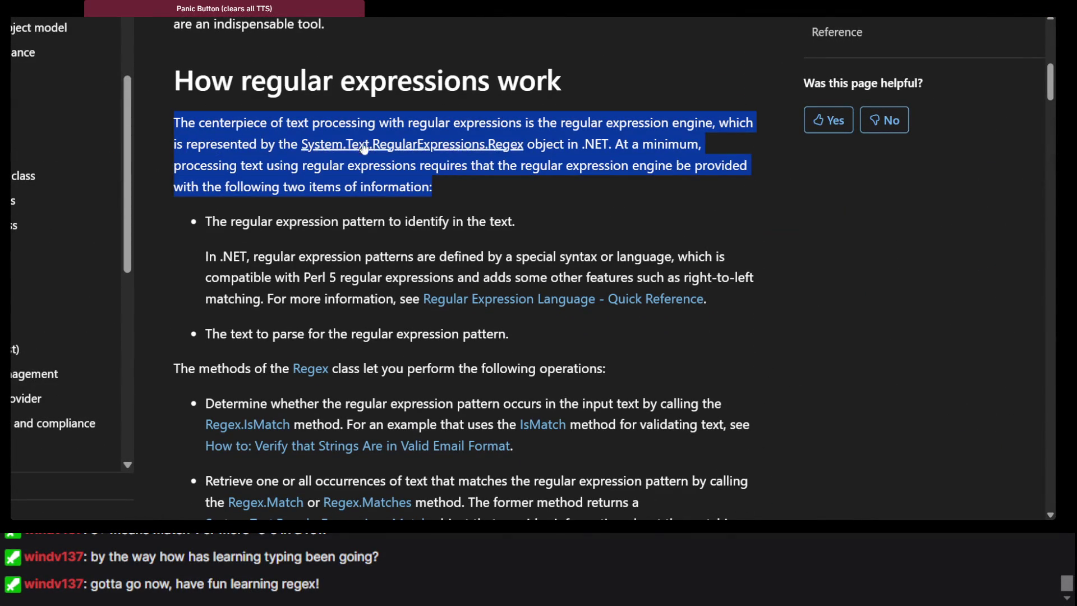
click(558, 160)
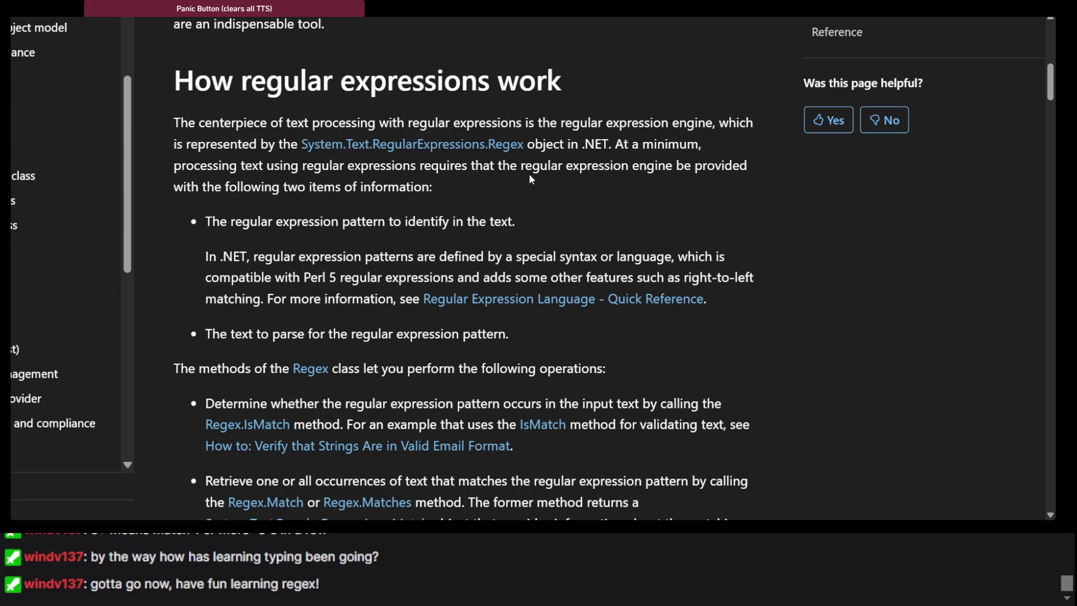
Step: Read the How regular expressions work section, highlighting the In .NET paragraph
triple_click(473, 186)
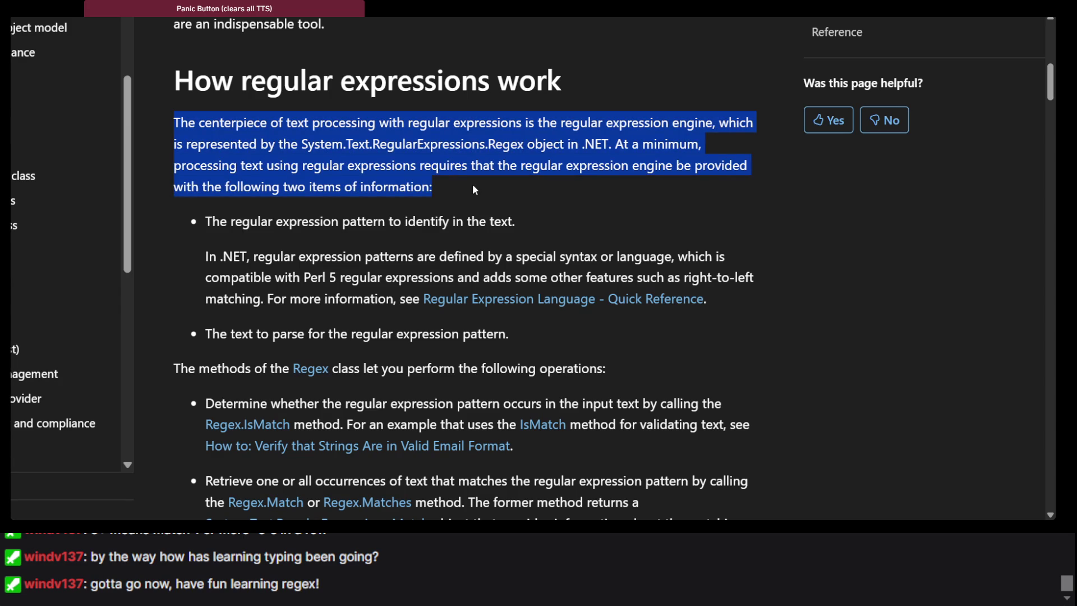
scroll(473, 184, down, 1)
click(250, 180)
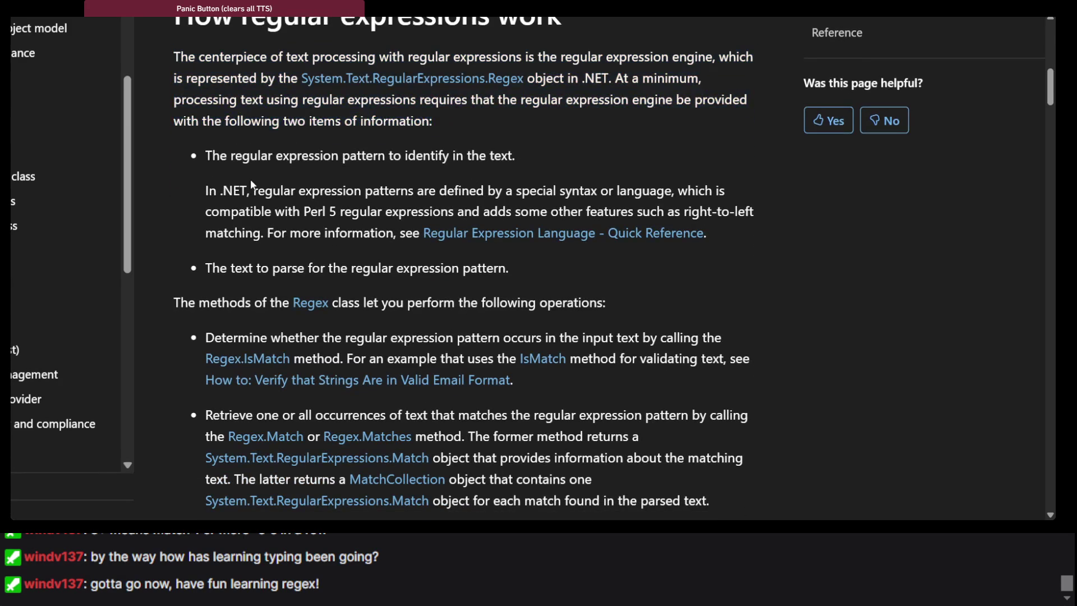
triple_click(250, 179)
click(250, 180)
scroll(250, 179, down, 1)
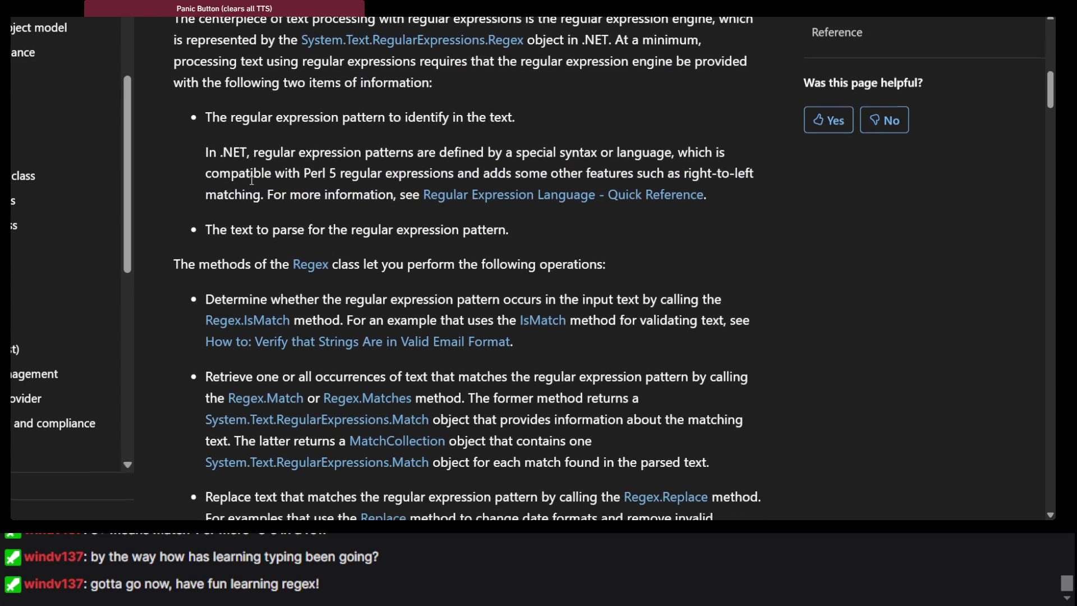
triple_click(290, 231)
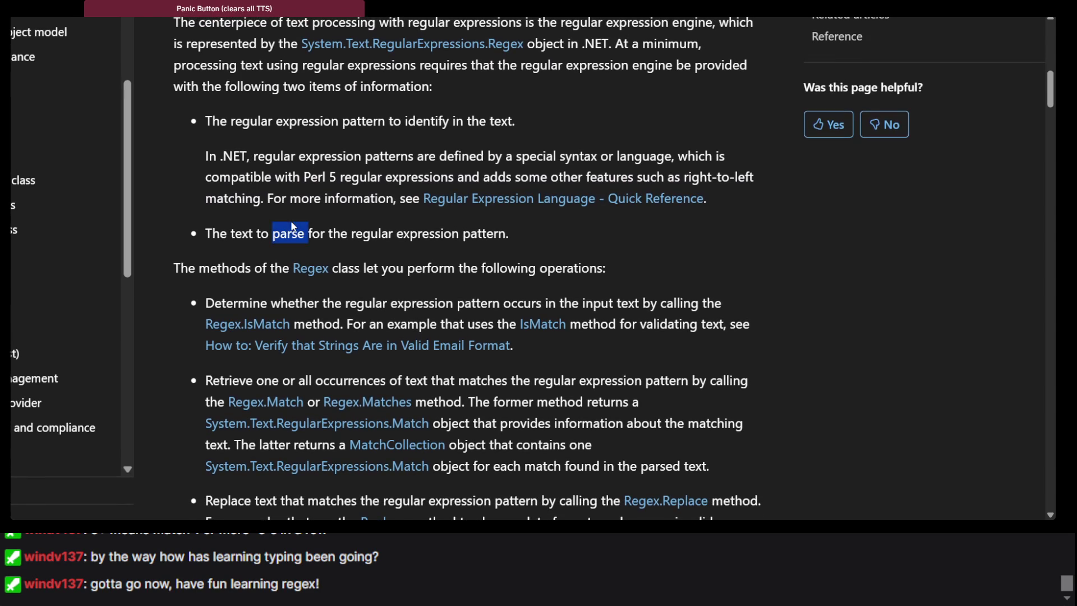
triple_click(255, 156)
click(255, 156)
Step: Scroll down to the IsMatch method bullets, select them, then return to RegexLearn
scroll(312, 177, down, 1)
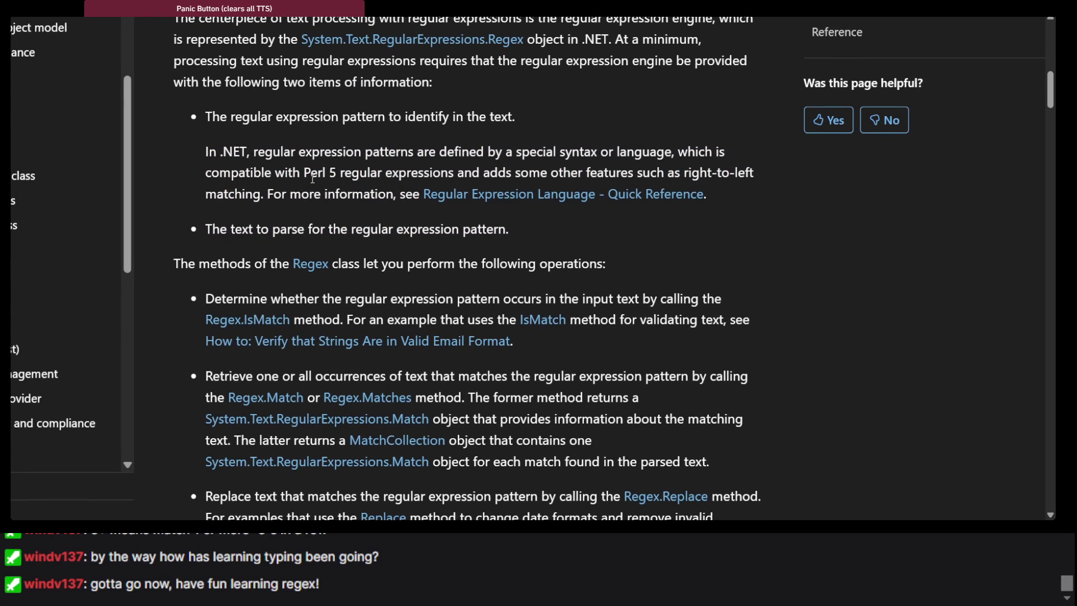
scroll(313, 178, down, 1)
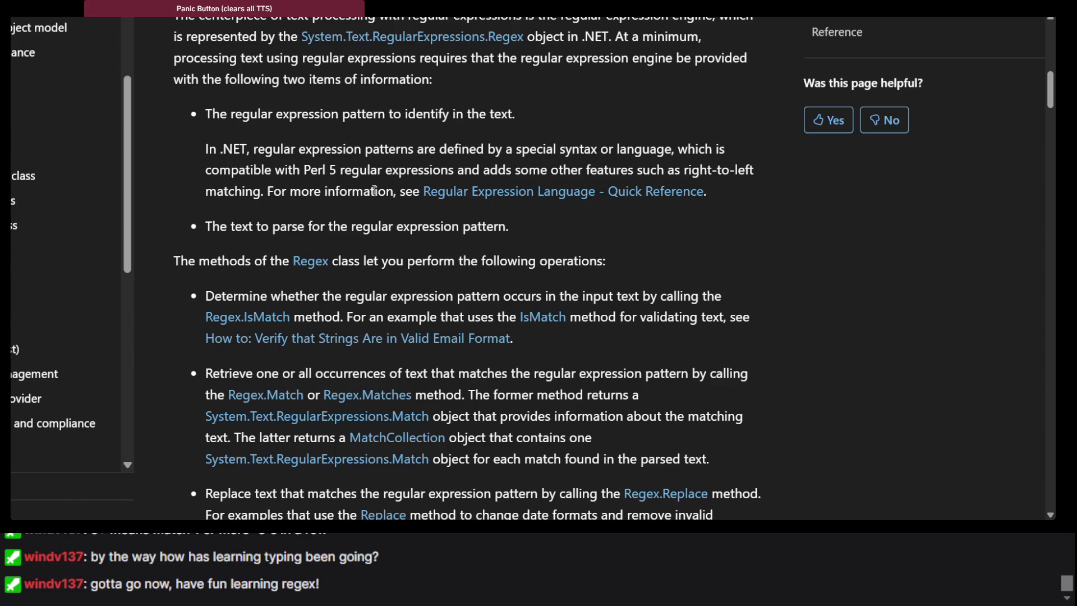
scroll(465, 211, down, 3)
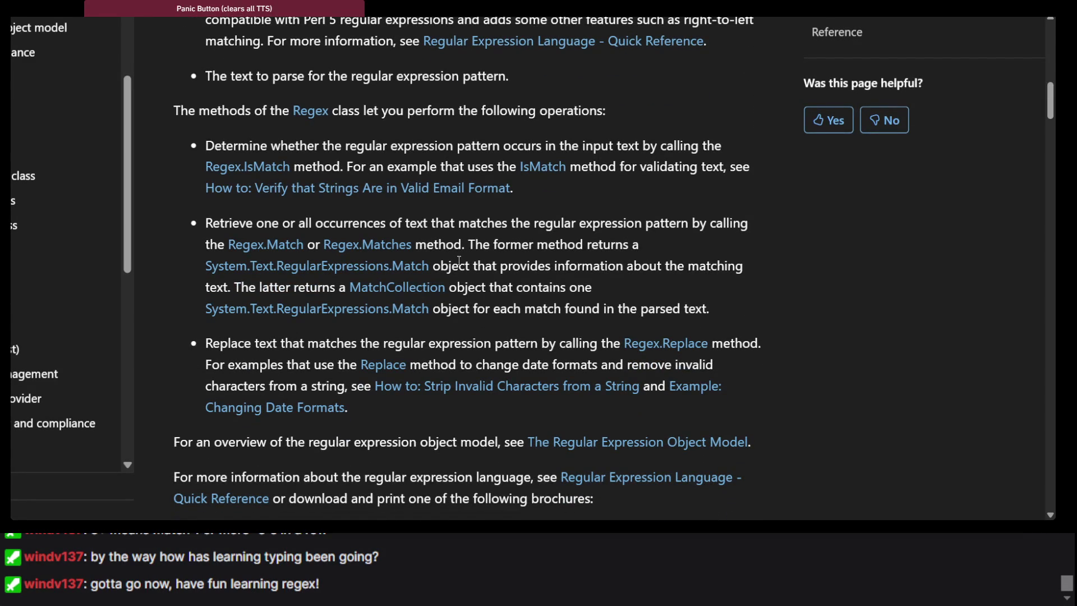
scroll(459, 261, down, 1)
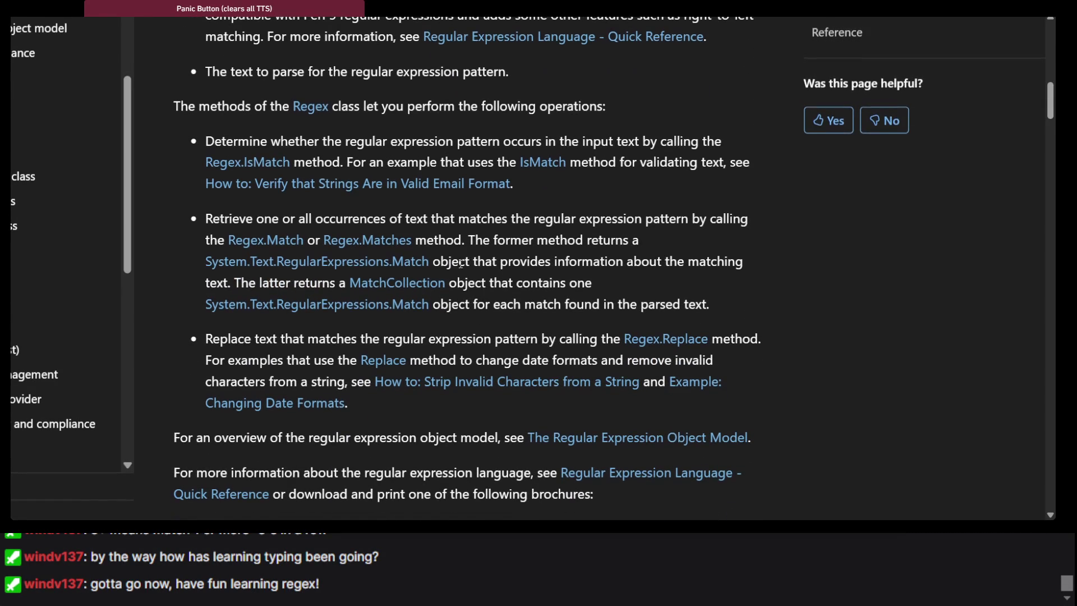
scroll(460, 264, down, 1)
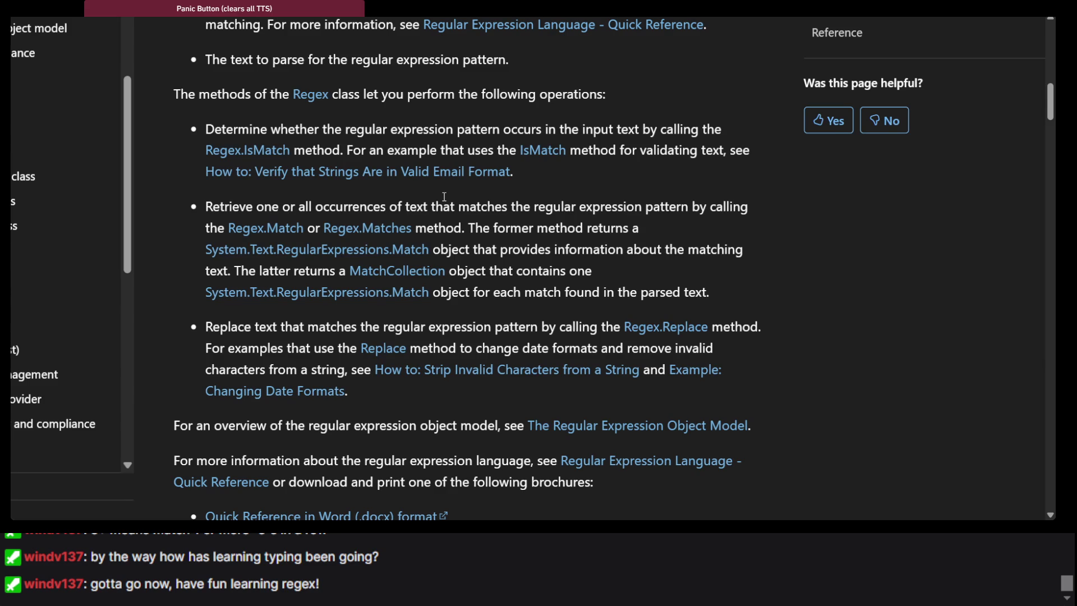
scroll(365, 113, down, 1)
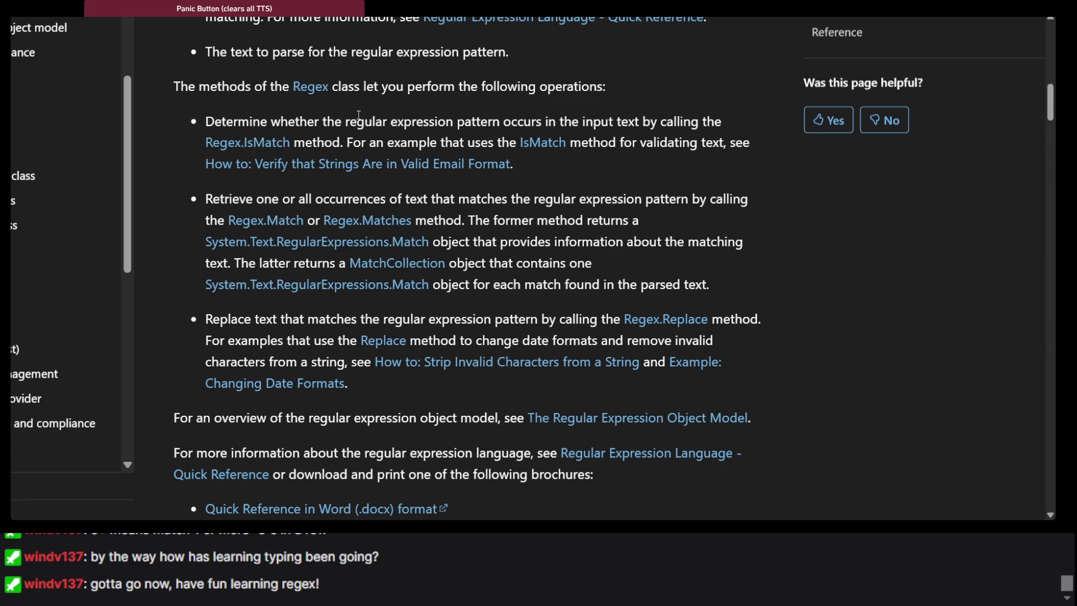
drag(368, 115, 354, 206)
scroll(354, 205, down, 8)
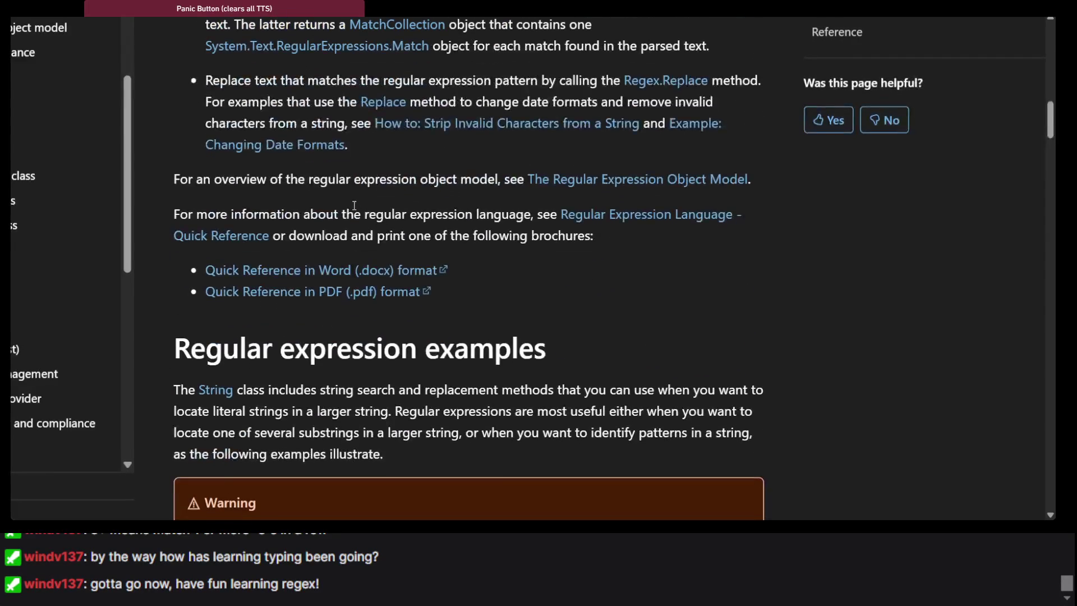
scroll(353, 208, up, 6)
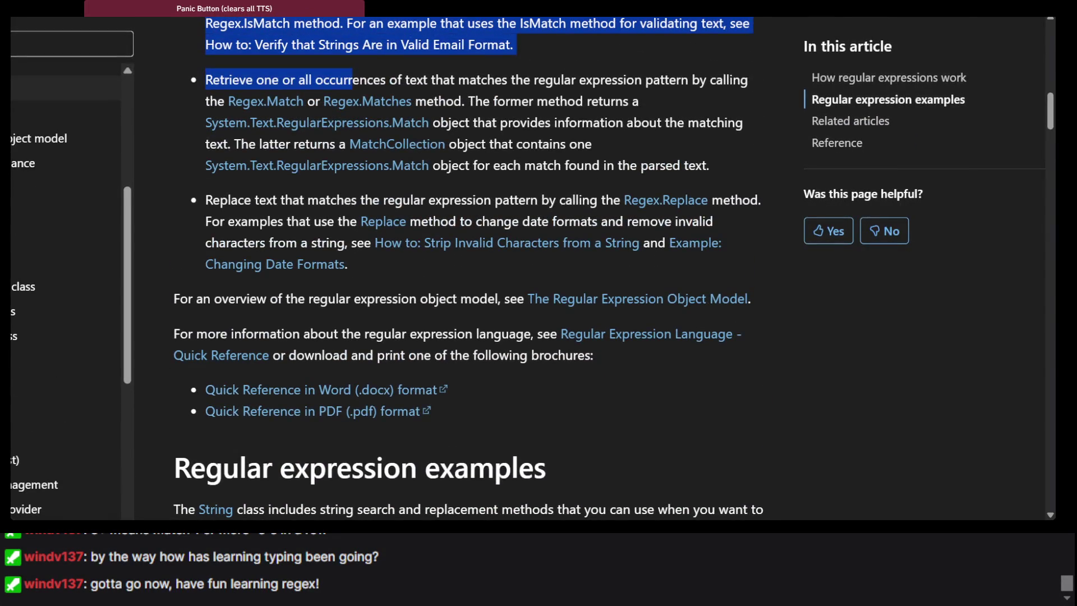
key(ctrl+Tab)
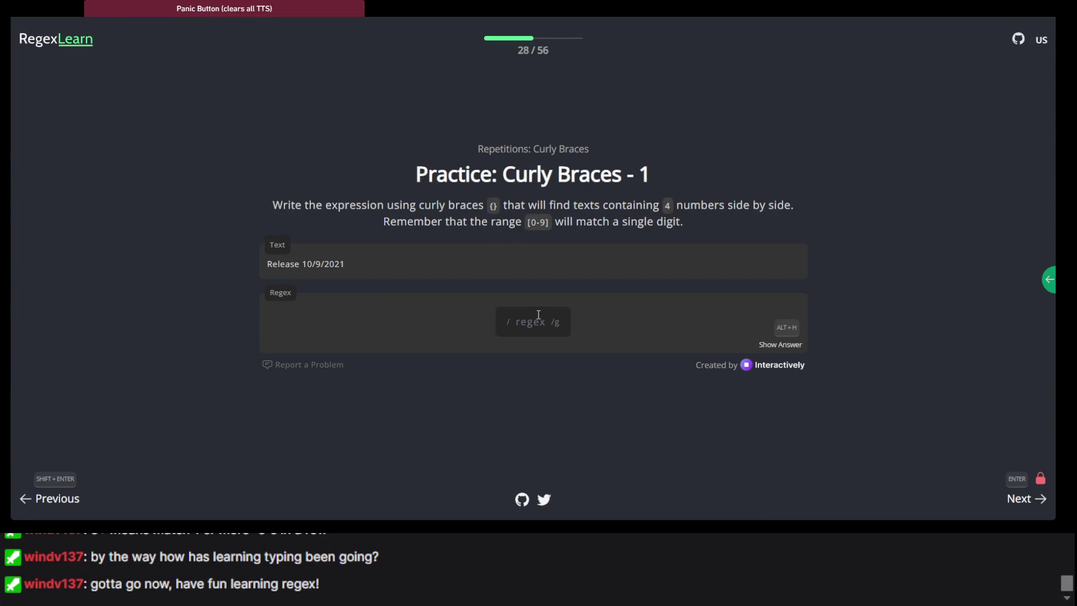
Step: Put an empty {} in the Curly Braces - 1 regex field, replacing the typed []
click(542, 319)
text([])
key(BackSpace)
key(BackSpace)
text({})
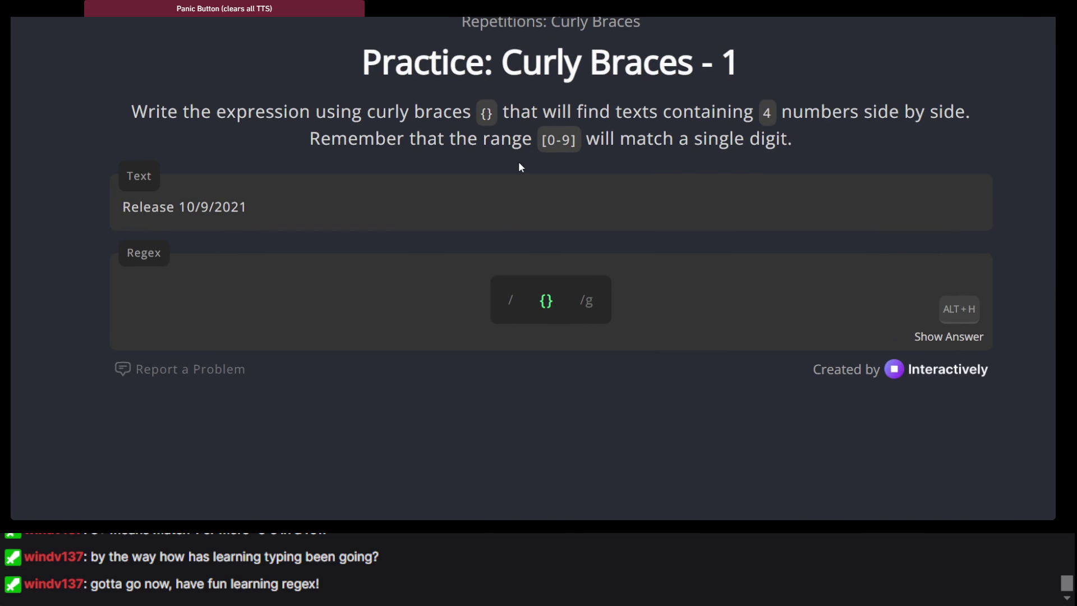
click(561, 315)
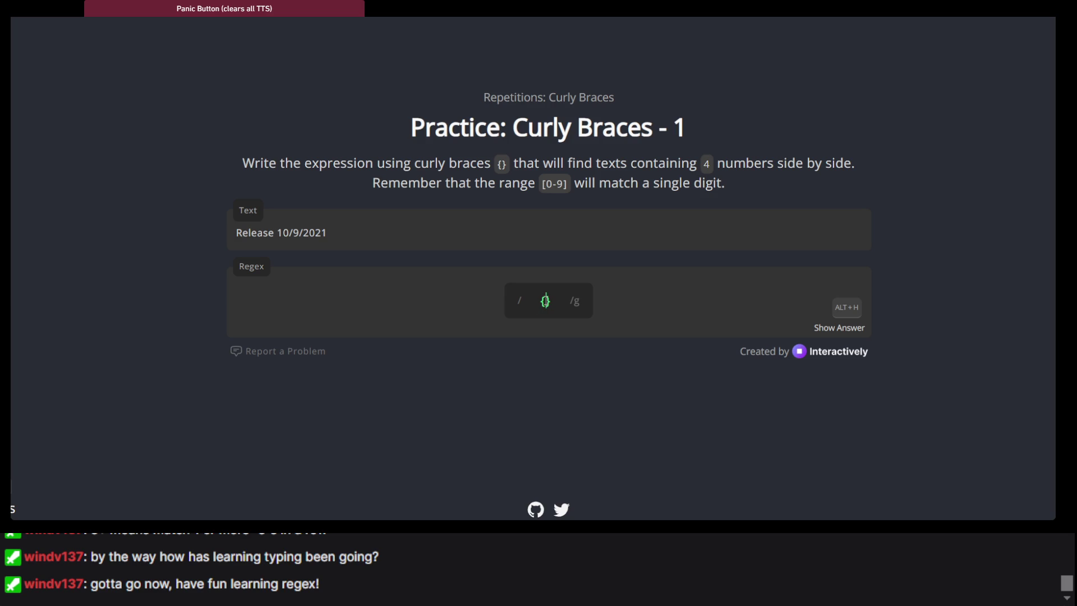
Step: Replace the braces with [0-9]{} and put a count of 4 inside
key(BackSpace)
key(BackSpace)
text([0-9)
text(])
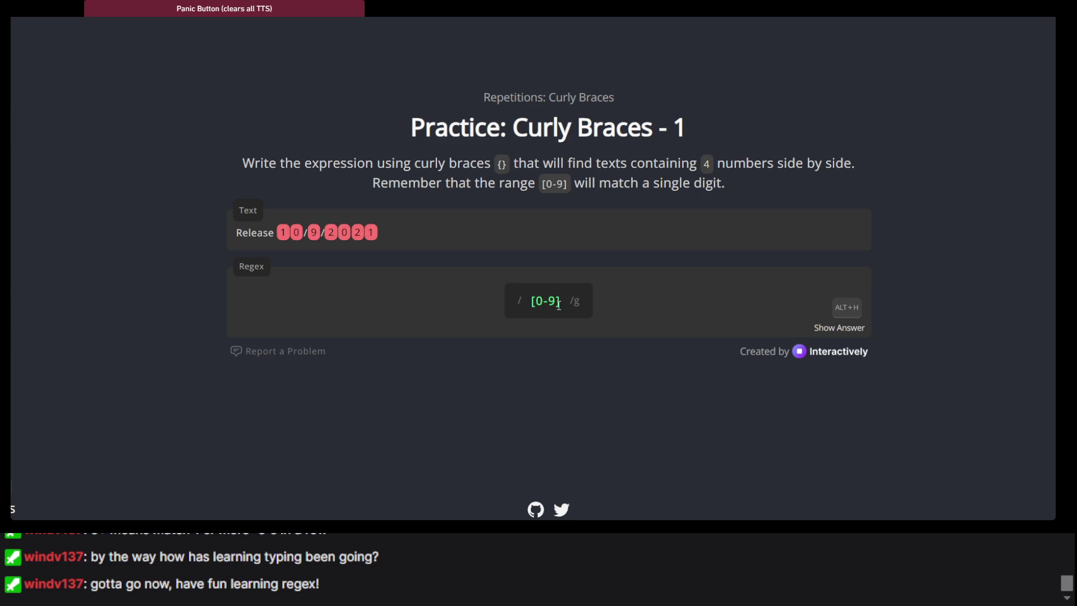
text({})
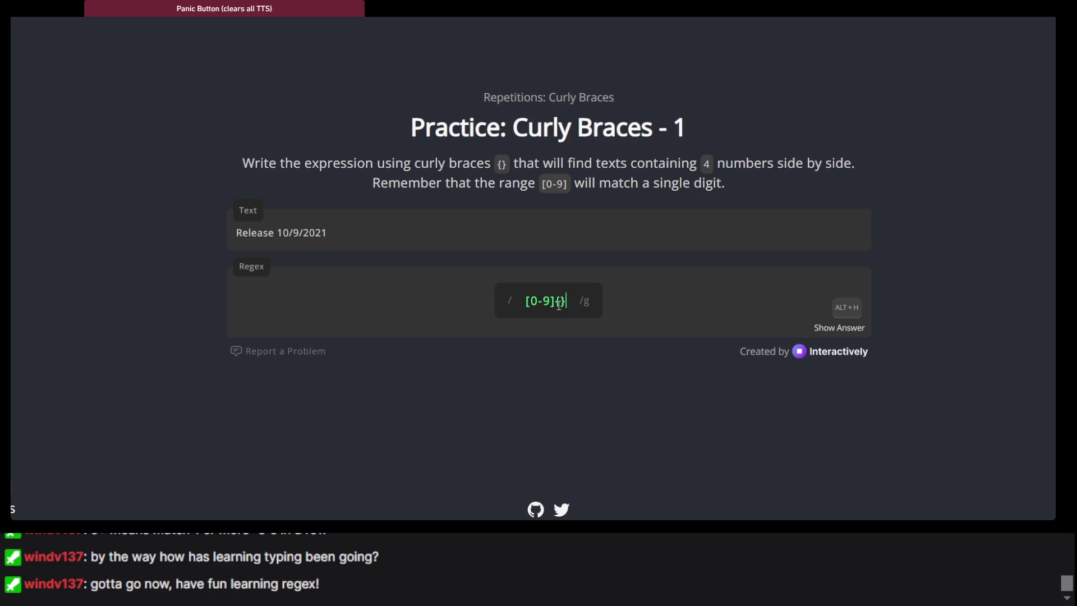
click(560, 302)
text(4)
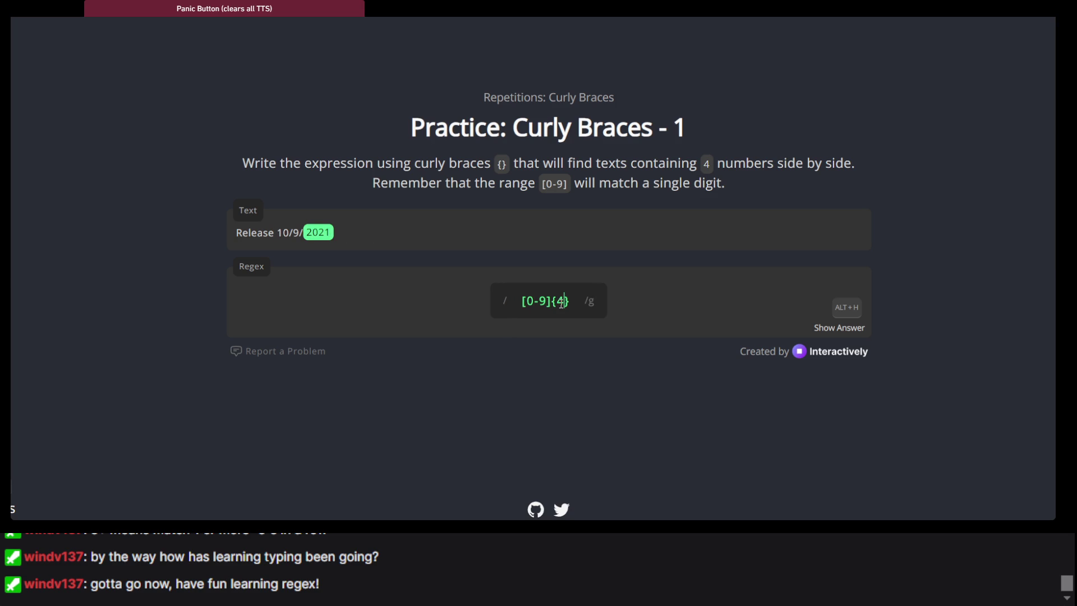
Step: Try counts 3, 2, 1 in the braces, settling on [0-9]{4} to match 2021
key(BackSpace)
text(3)
key(BackSpace)
text(2)
key(BackSpace)
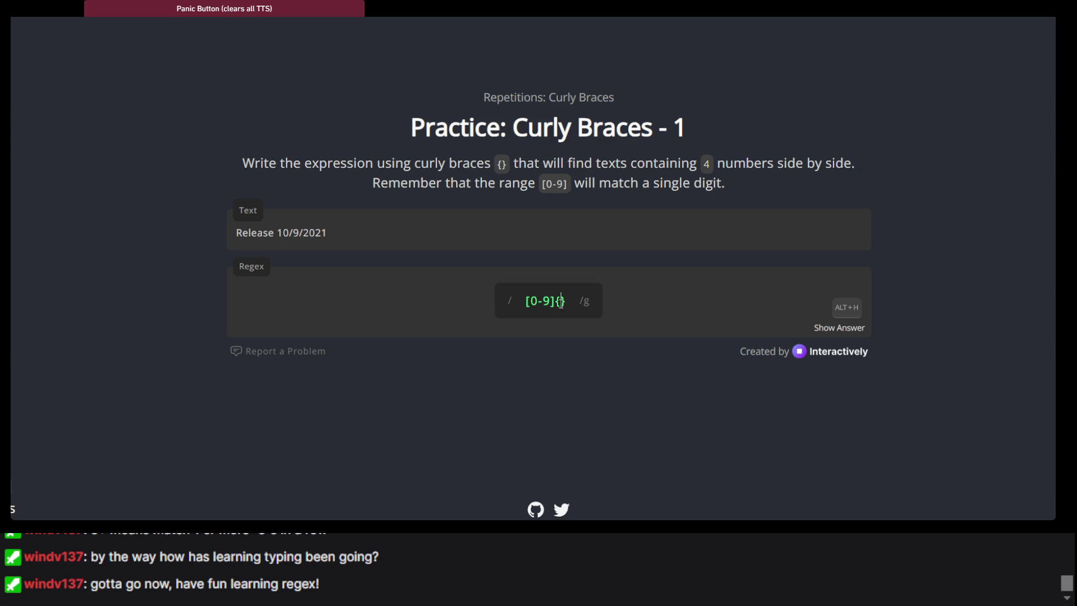
text(1)
key(BackSpace)
text(2)
key(BackSpace)
text(1)
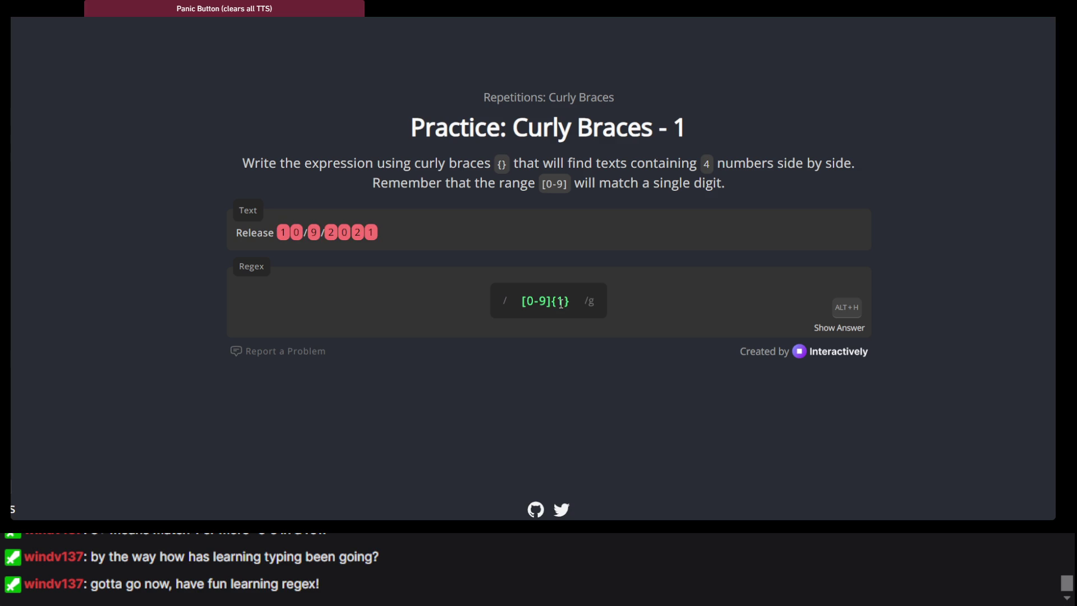
key(BackSpace)
text(3)
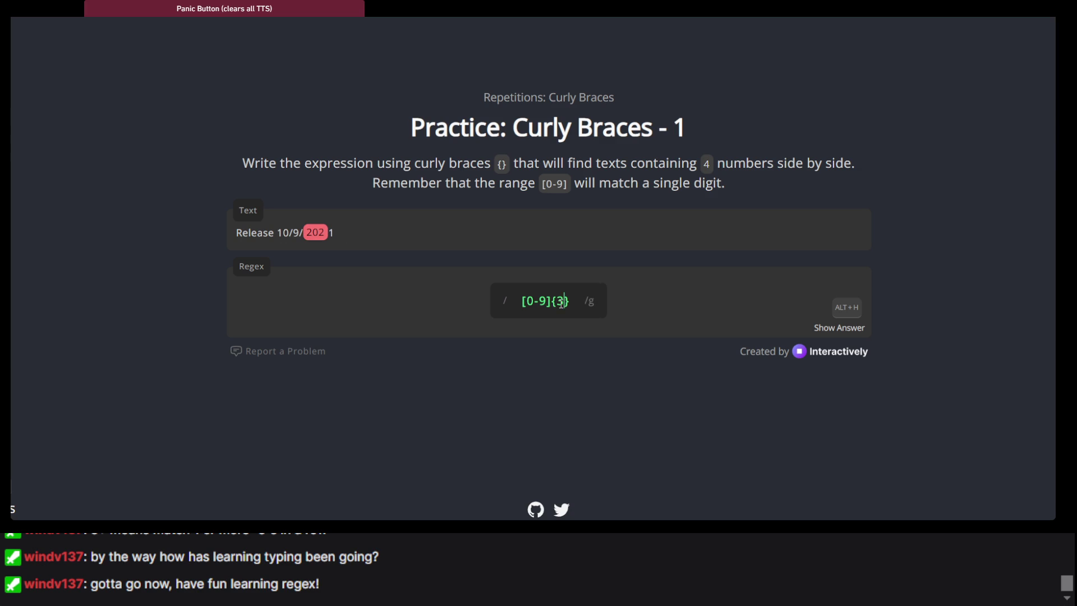
key(BackSpace)
text(4)
Step: Advance to Curly Braces - 2 and answer [0-9]{2,} so 10 and 2021 match
key(Return)
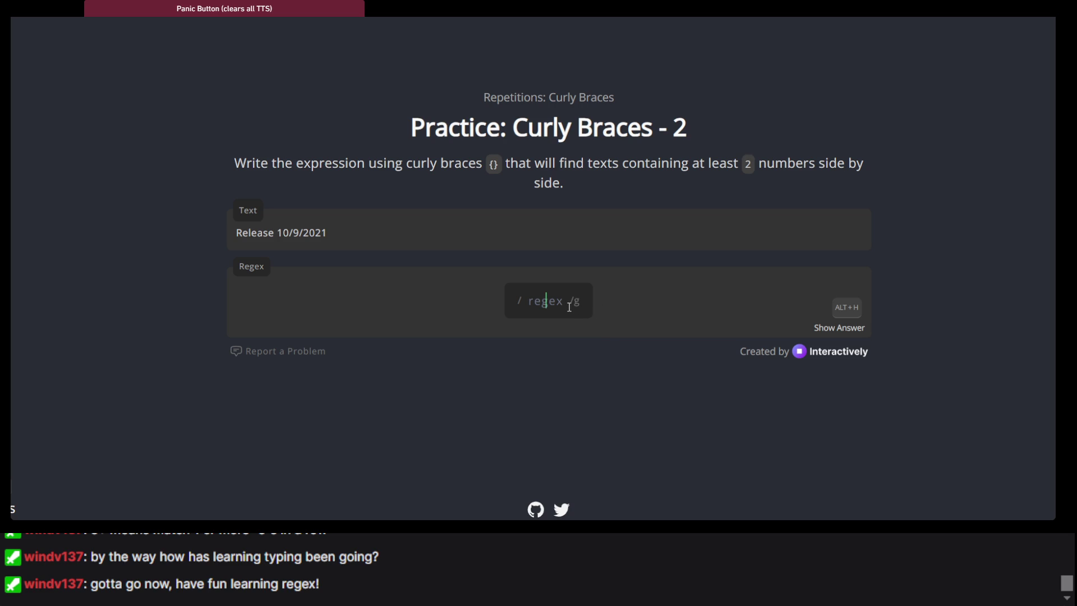
text([1)
text(-)
text(9)
text(])
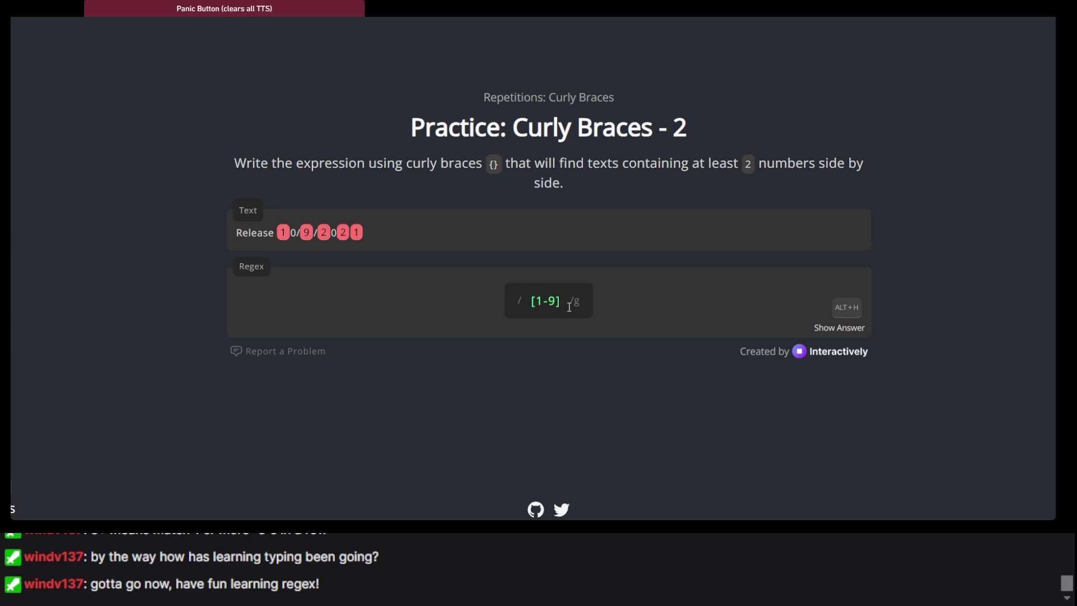
text({})
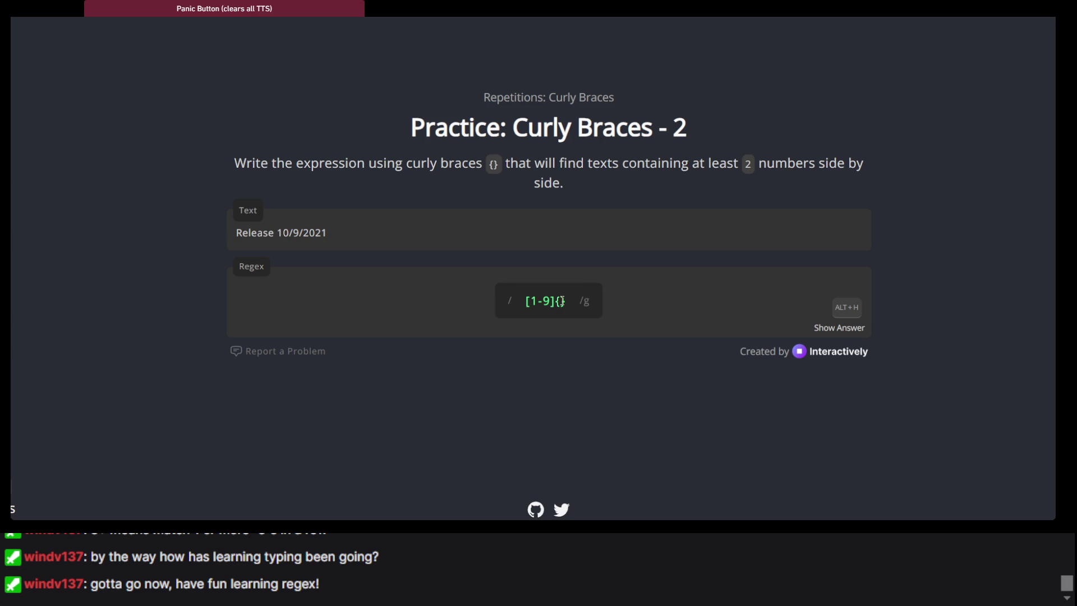
text(2,)
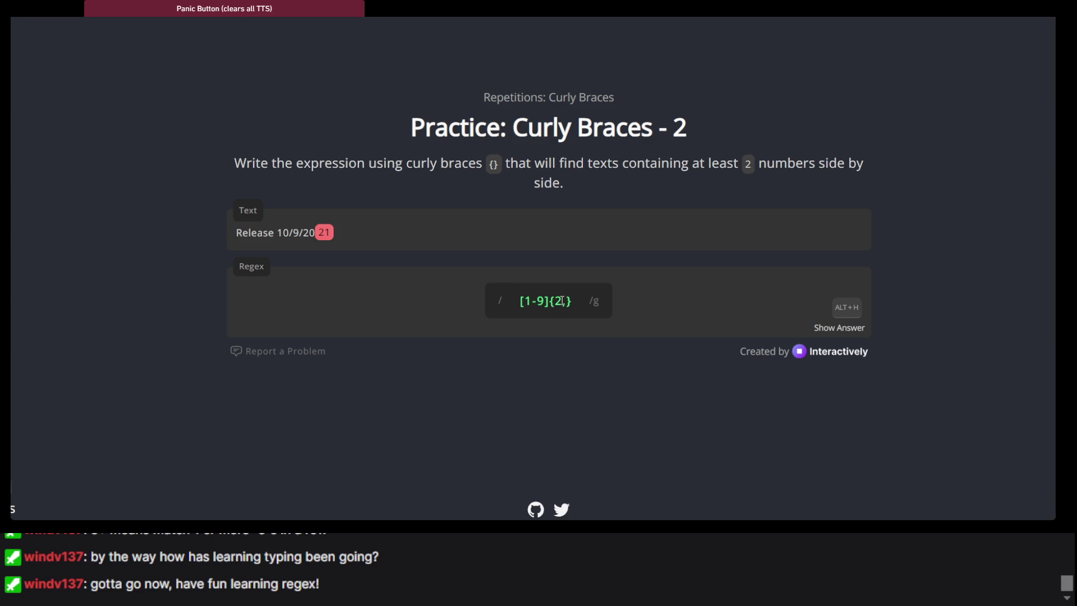
key(Right)
click(531, 301)
key(BackSpace)
text(0)
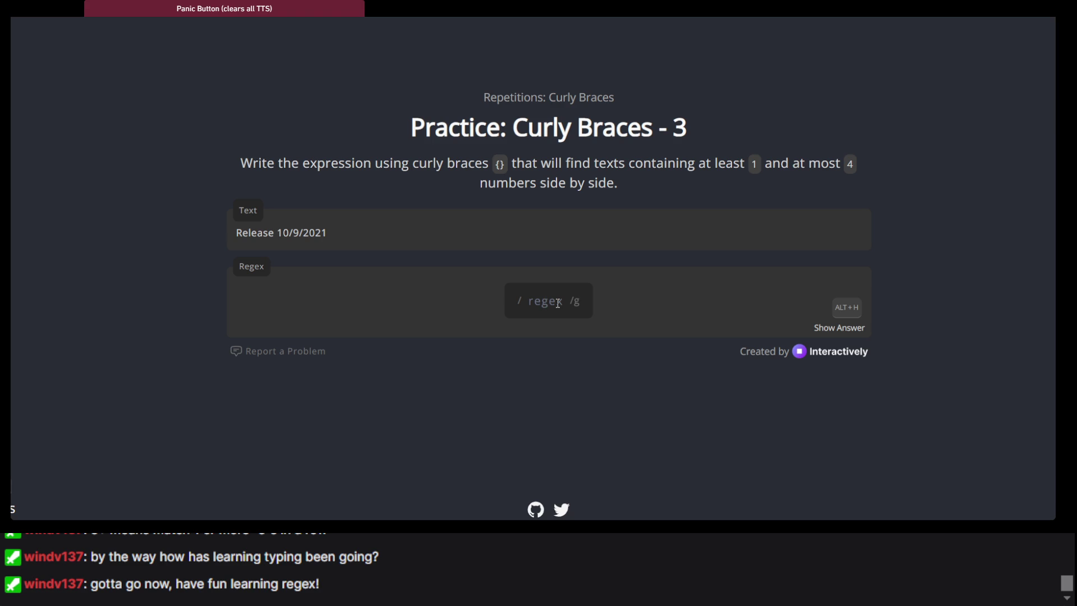
Step: Start the Curly Braces - 3 answer with the range [1-4] after a false start with {1-4}
text({1)
key(BackSpace)
key(BackSpace)
text({1)
text(-4)
text(})
key(BackSpace)
key(BackSpace)
key(BackSpace)
text([1-)
text(4)
text(])
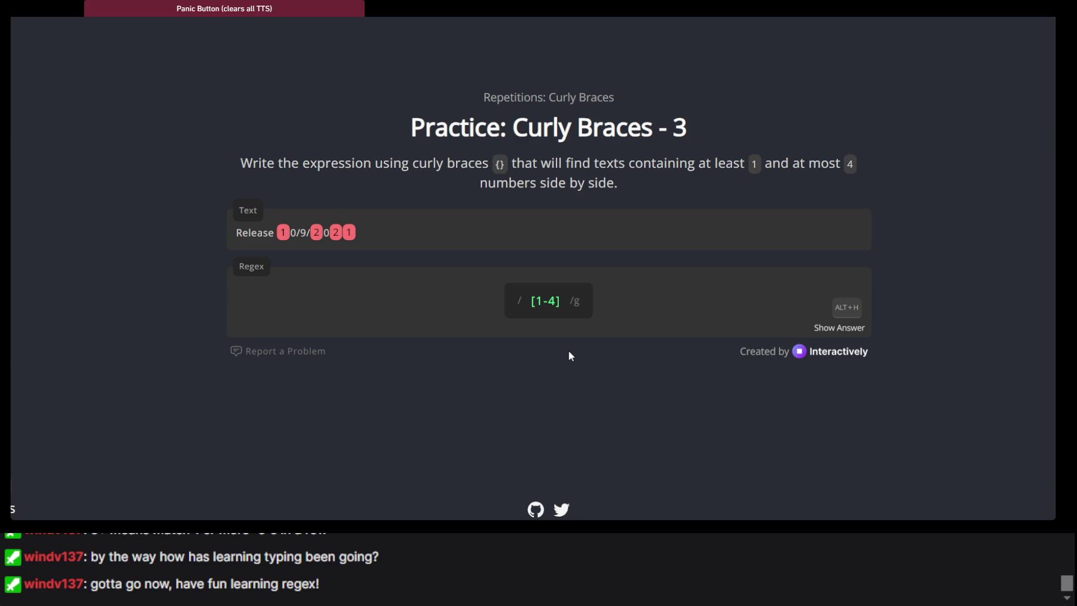
Step: Add limits {1,4}, compare {1-4}, restore {1,4}, then drop the closing brace
text([1)
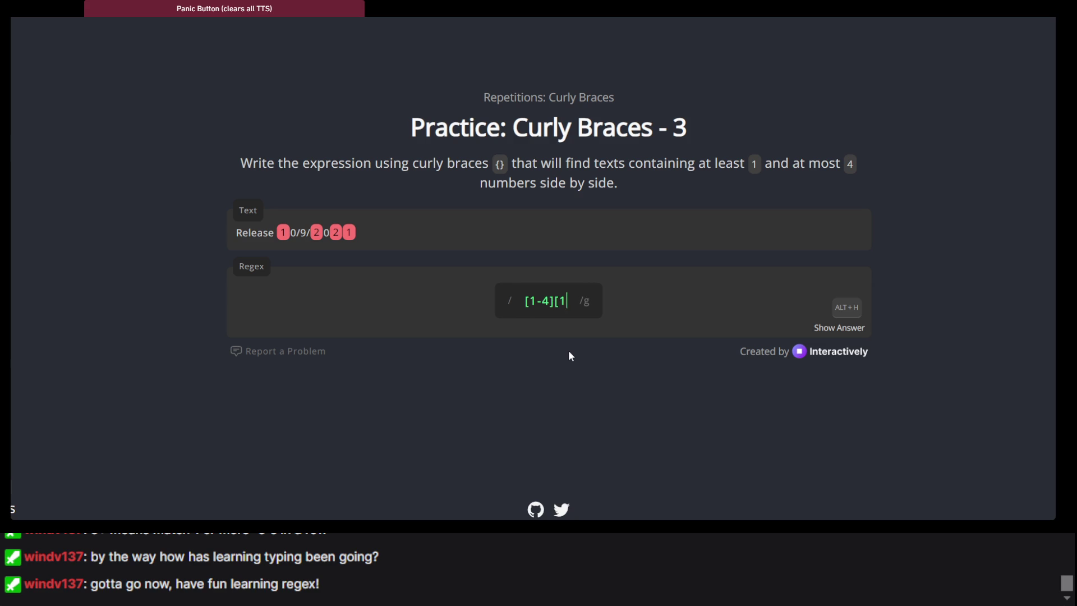
key(BackSpace)
key(BackSpace)
text({1)
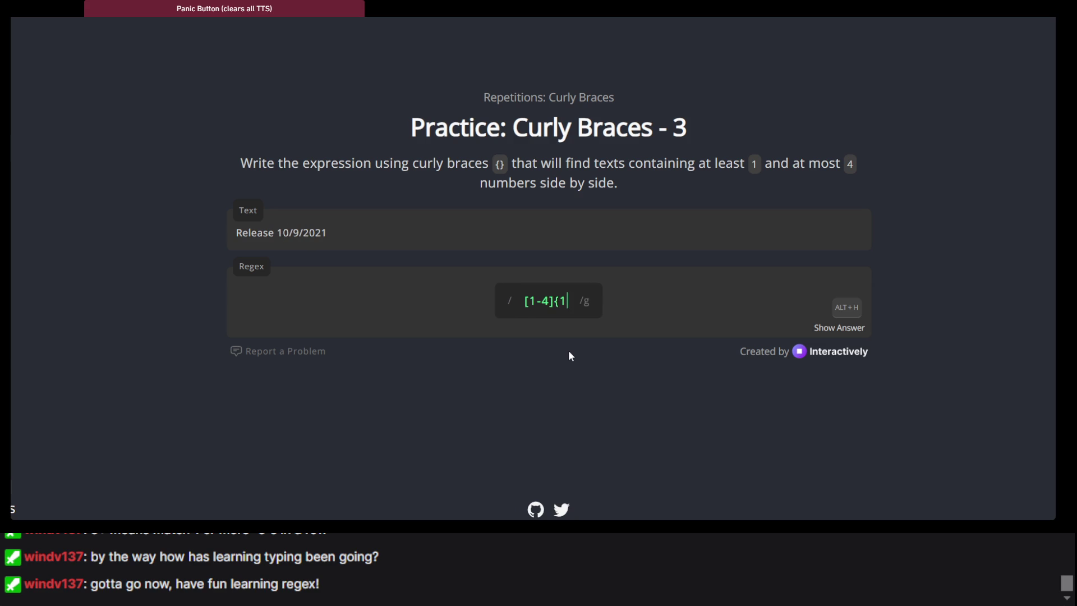
text(,)
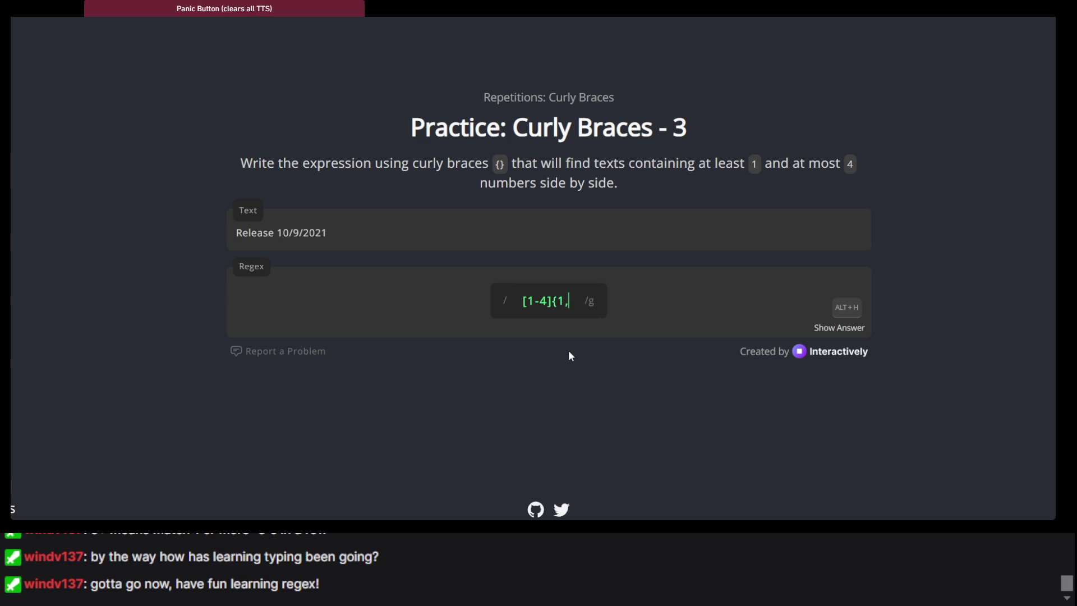
text(4})
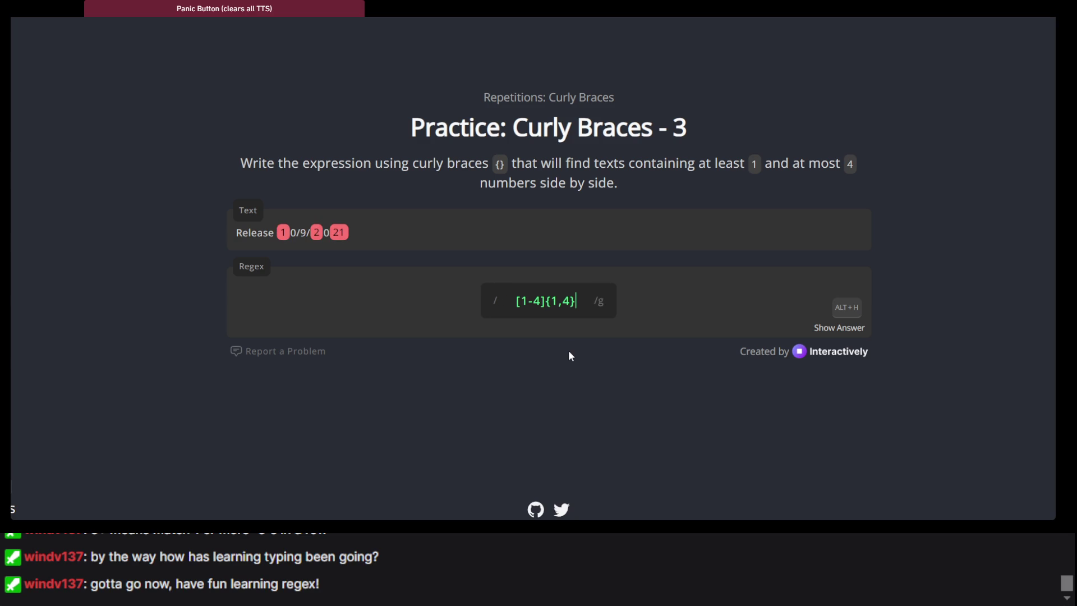
key(BackSpace)
key(BackSpace)
key(BackSpace)
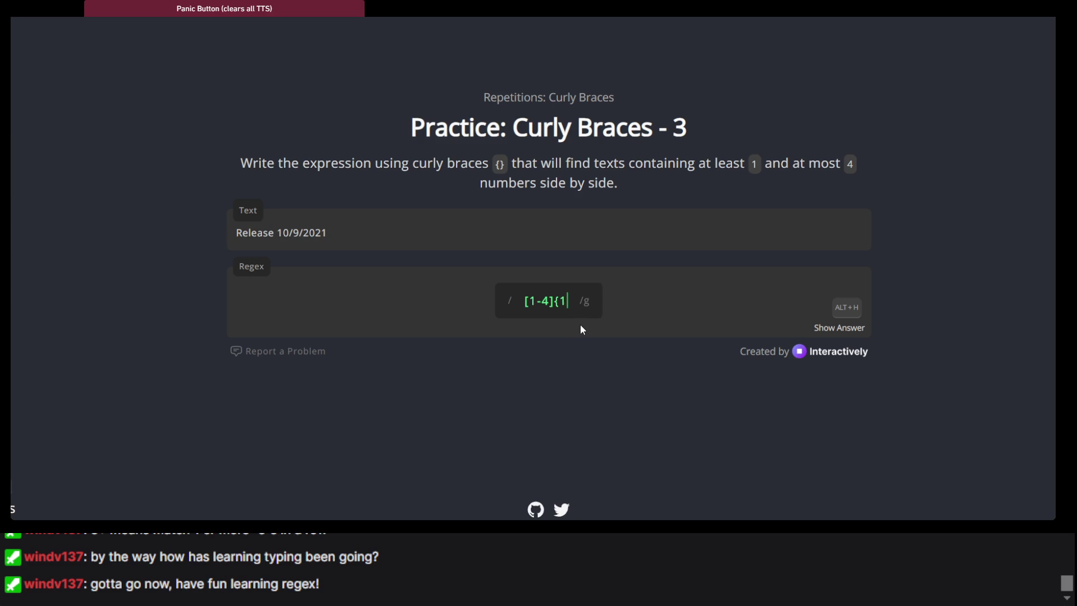
text(-4})
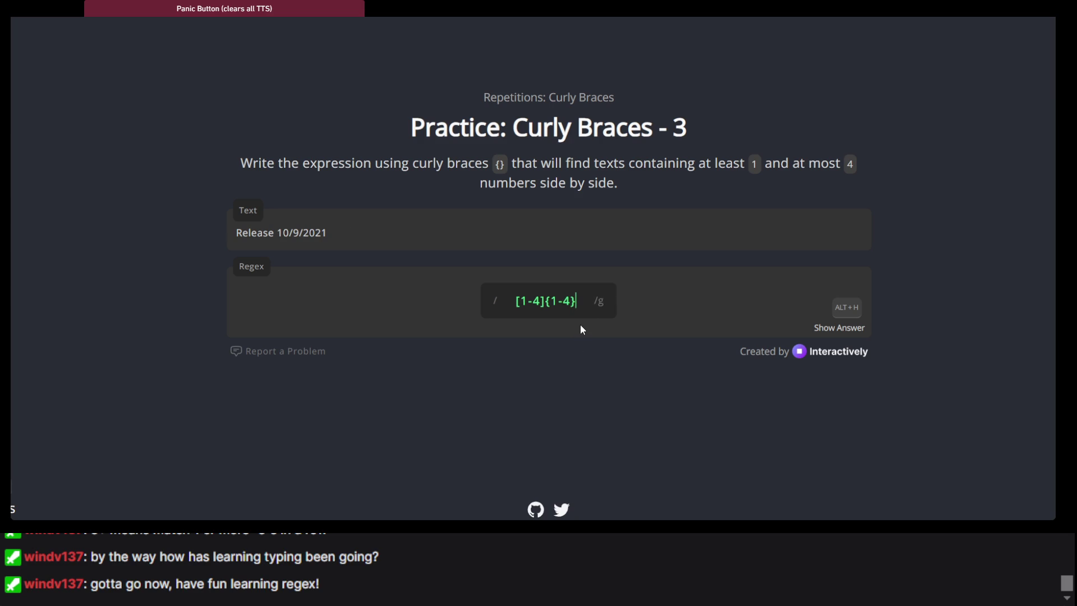
key(BackSpace)
key(BackSpace)
key(BackSpace)
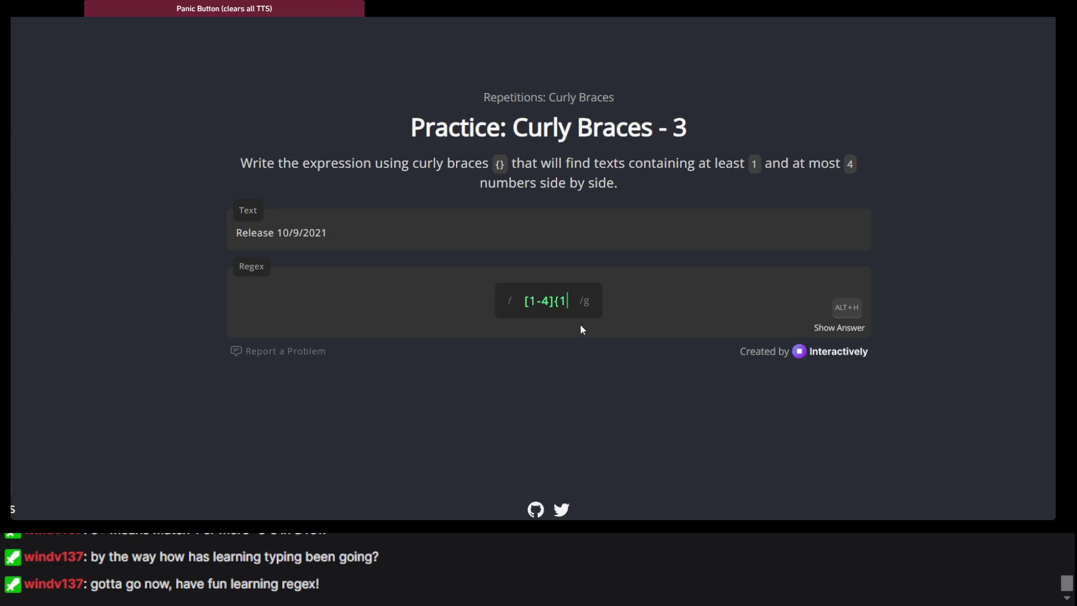
text(,)
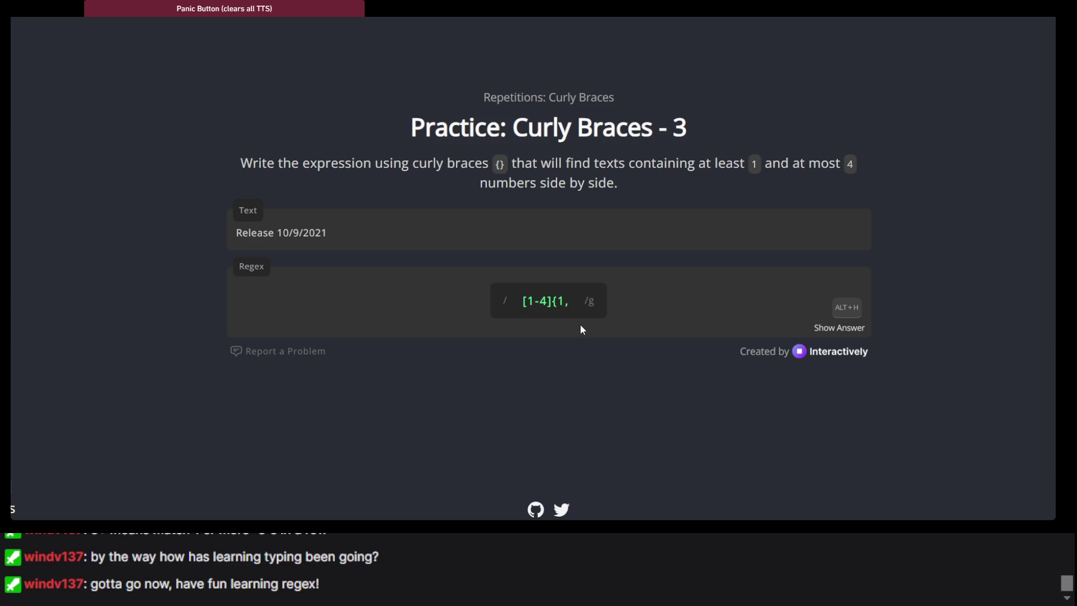
text(4)
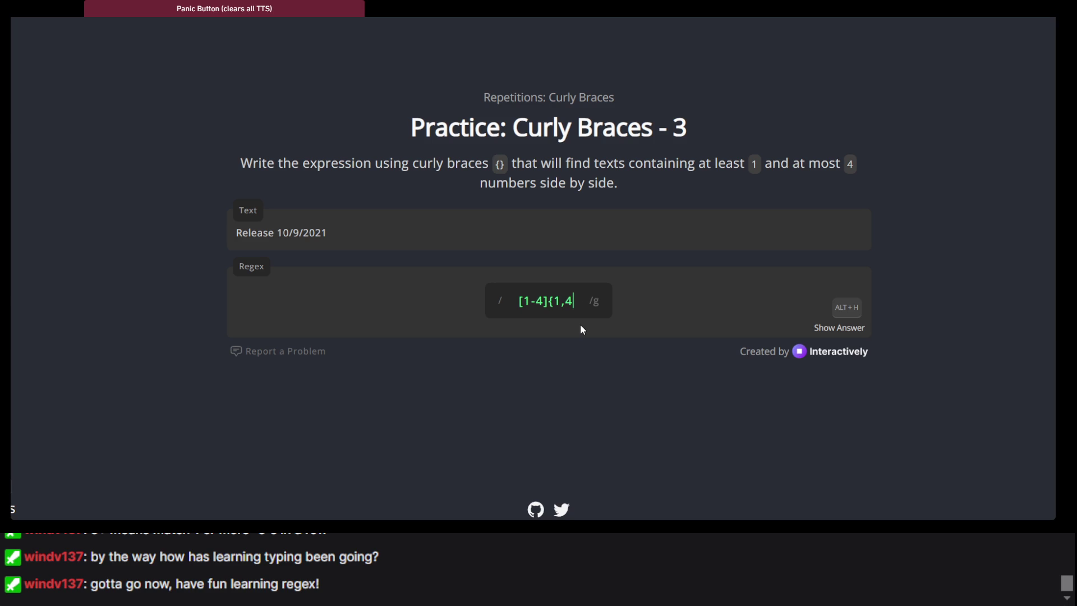
text(})
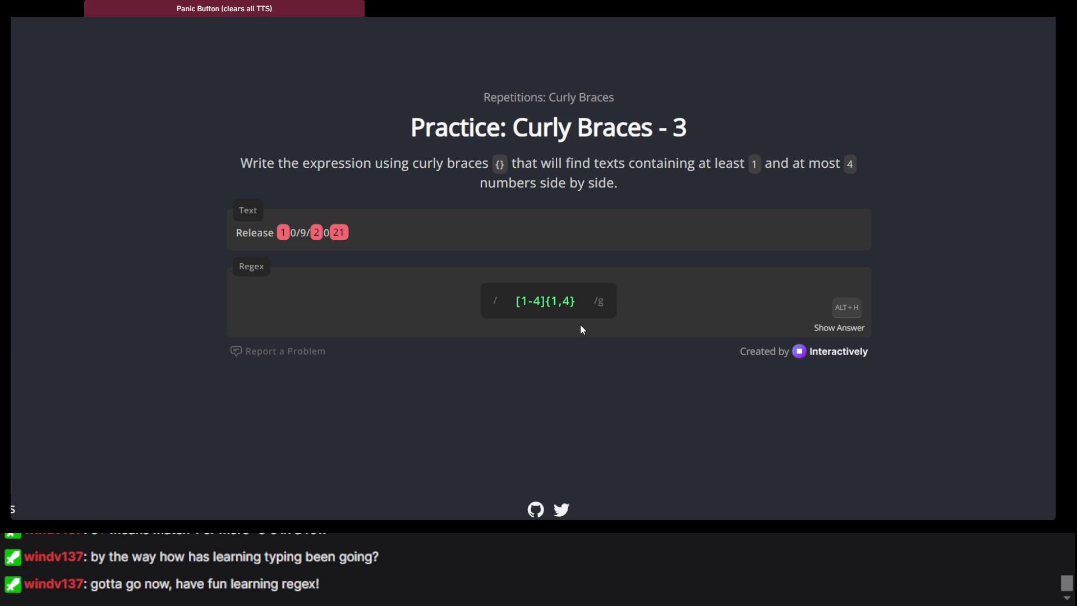
key(BackSpace)
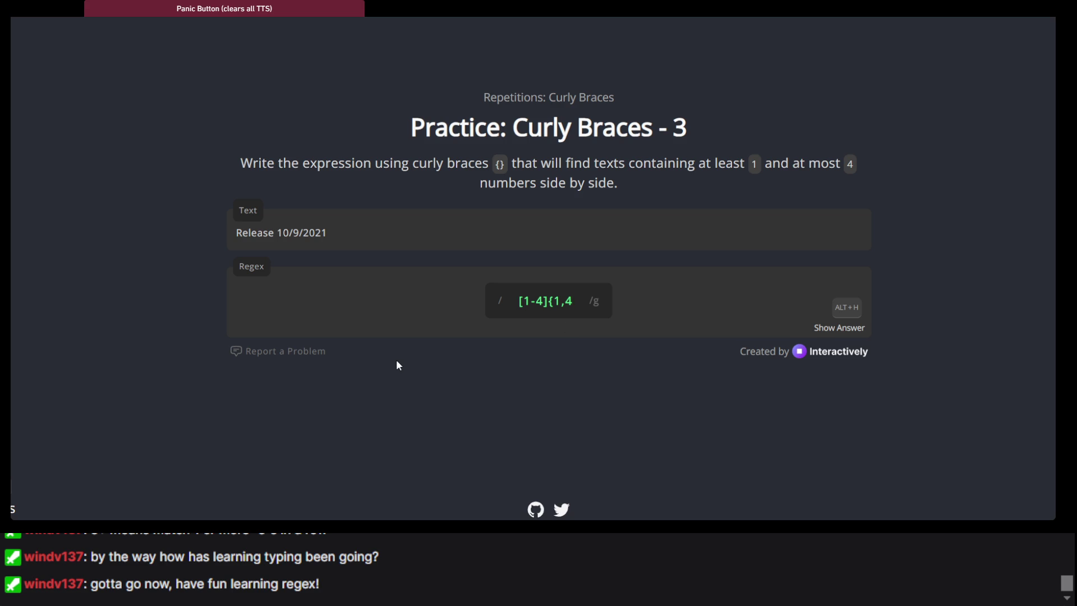
Step: Delete the trailing 4 and go back through earlier exercises to the Practice introduction (24/56)
scroll(398, 365, down, 1)
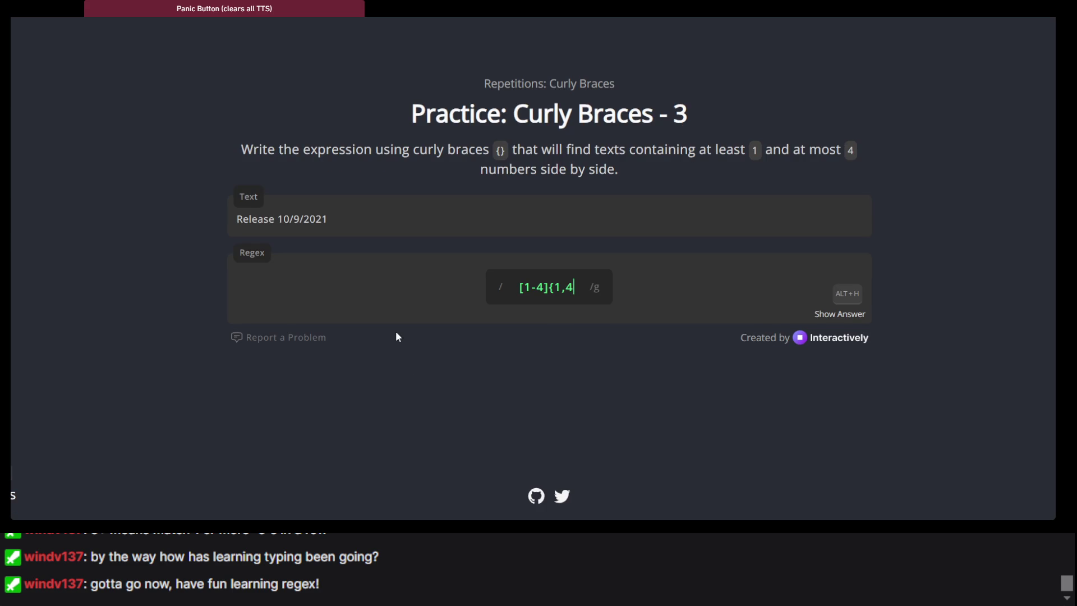
key(BackSpace)
key(alt+Left)
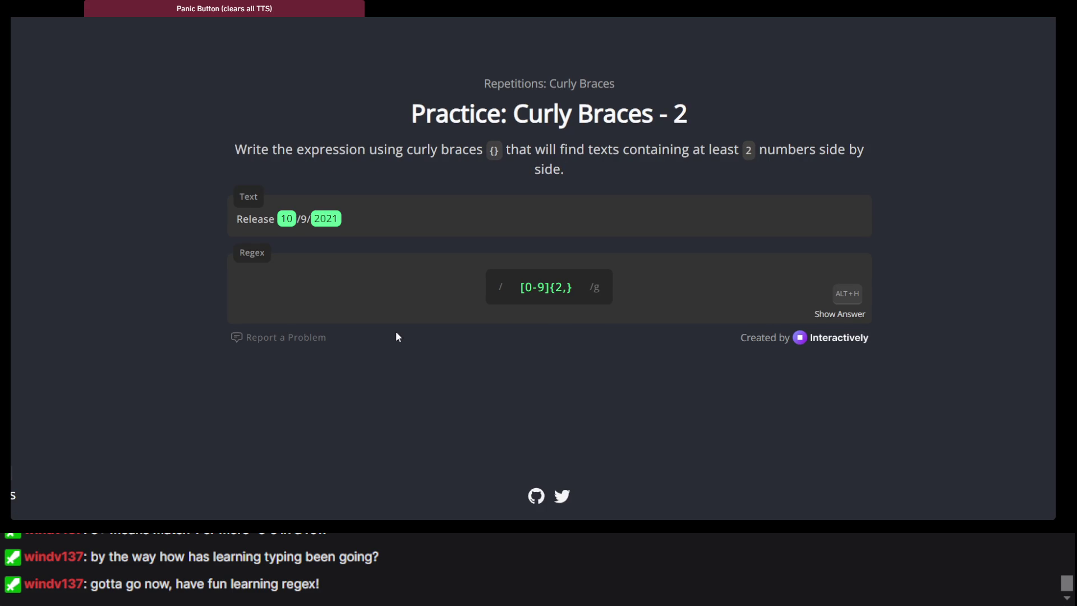
key(alt+Left)
key(alt+Left)
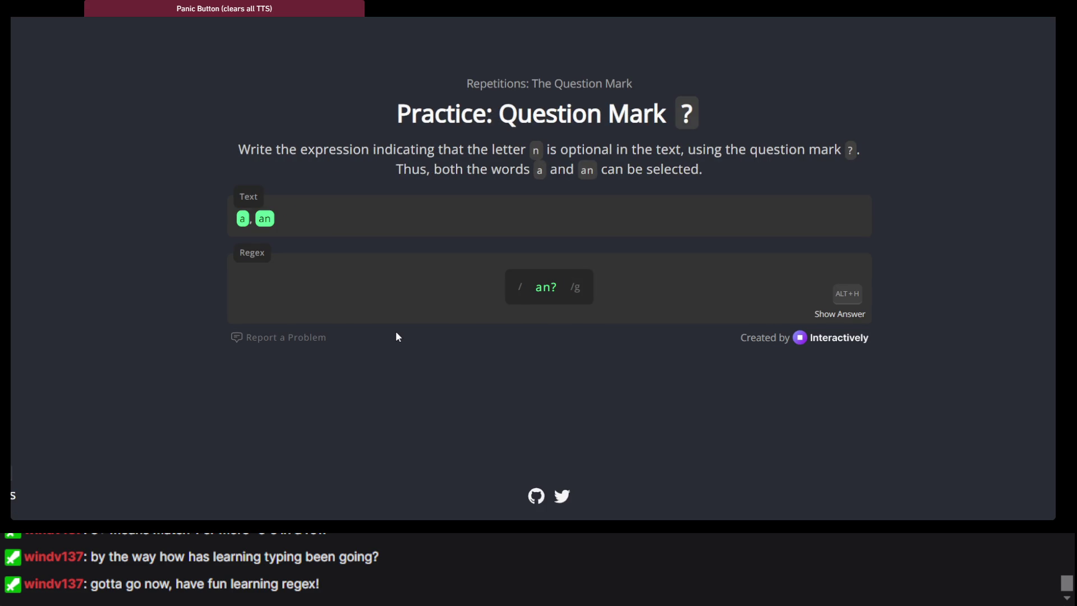
key(alt+Left)
key(alt+Left)
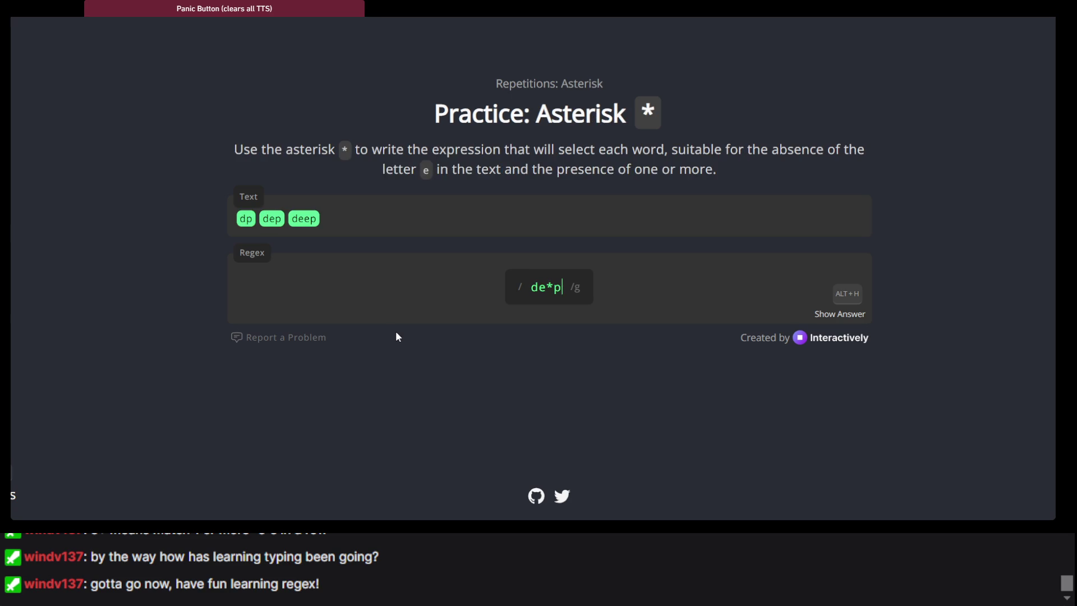
key(alt+Left)
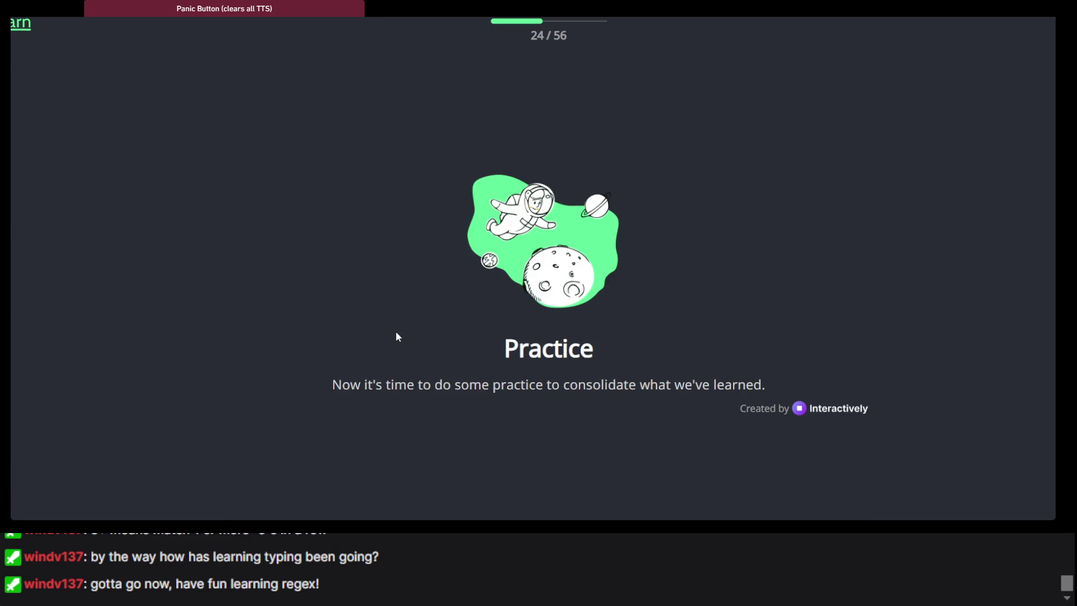
key(alt+Left)
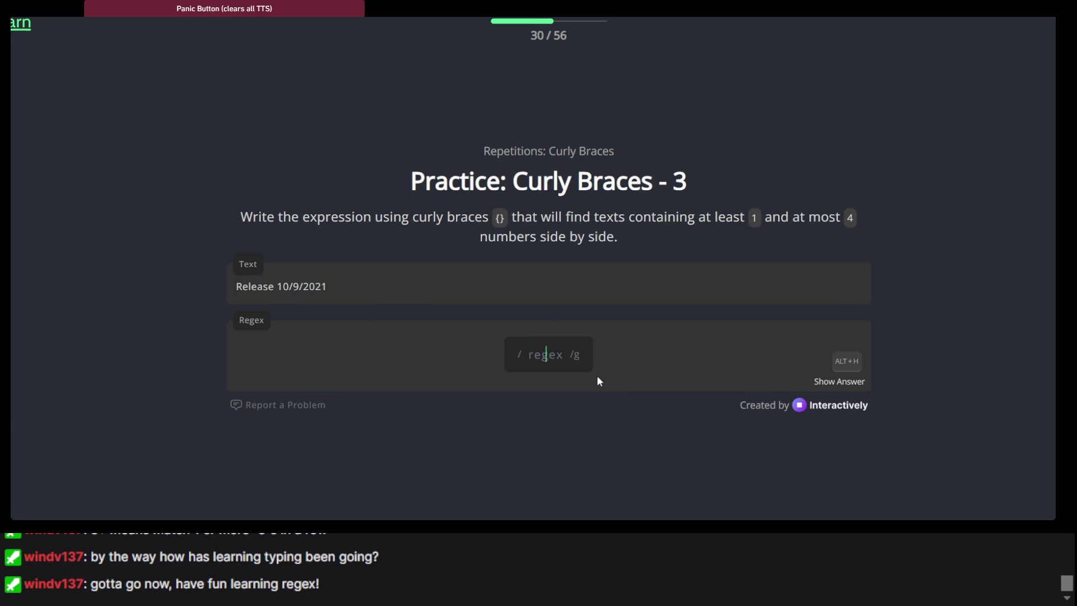
Step: Enter [1-9]{1,4} as the answer and submit it
scroll(598, 381, down, 1)
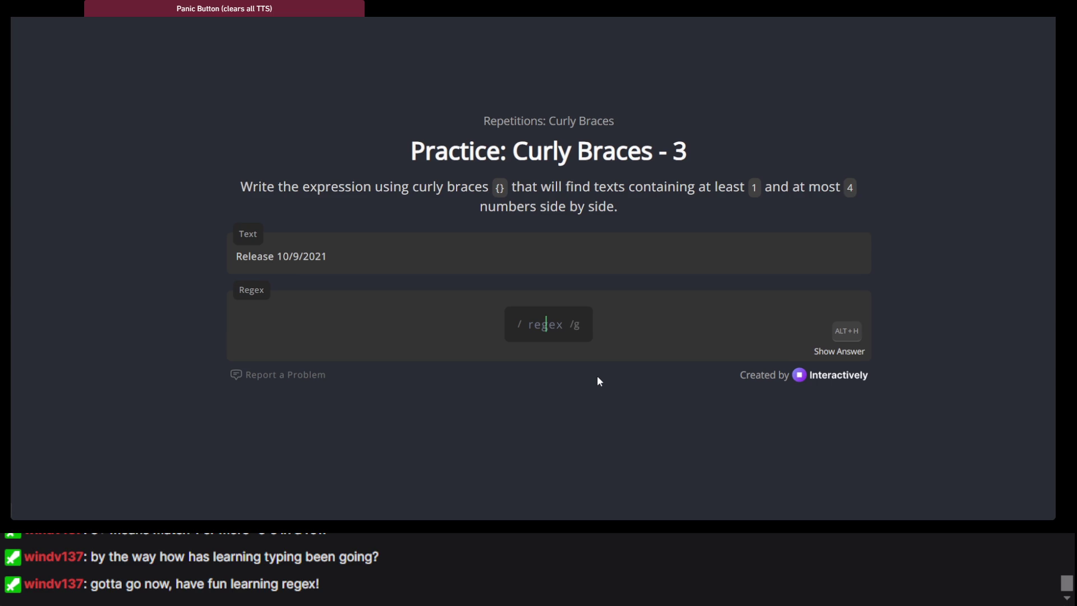
text([1-)
text(9])
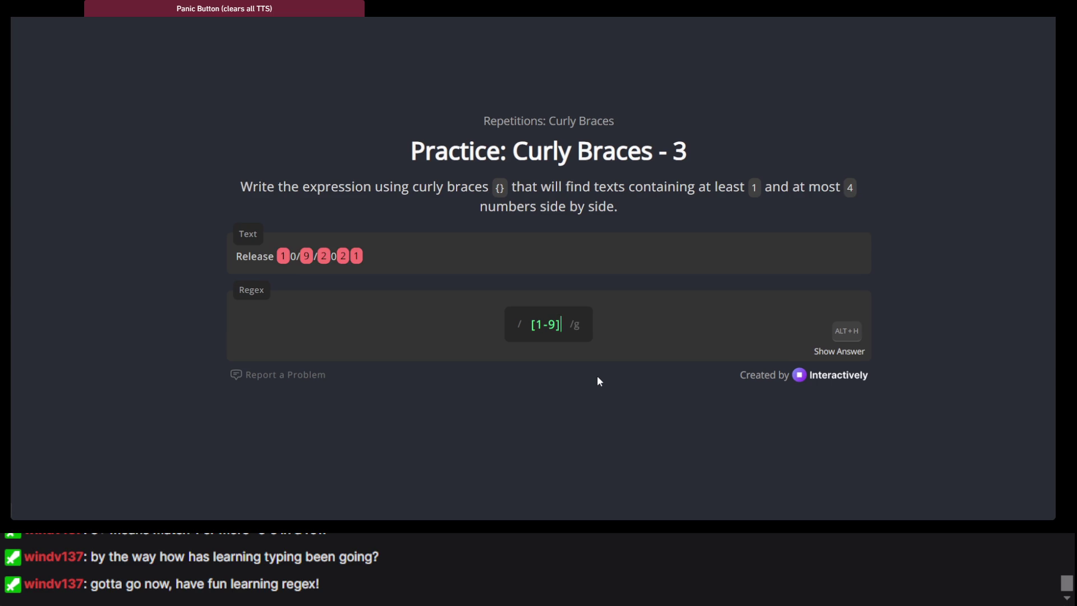
text({)
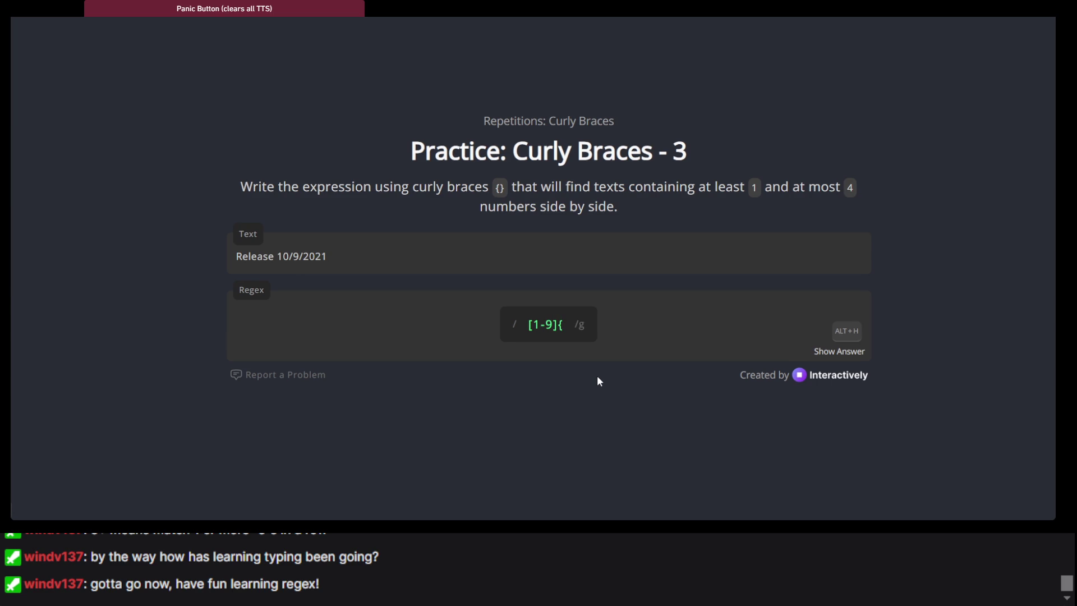
text(1,)
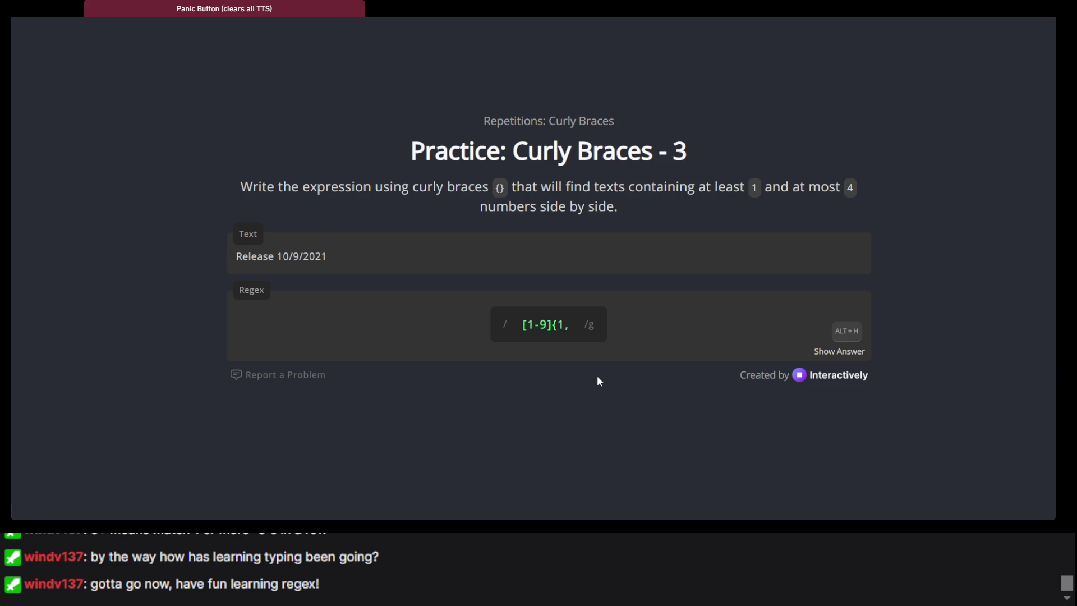
text(4})
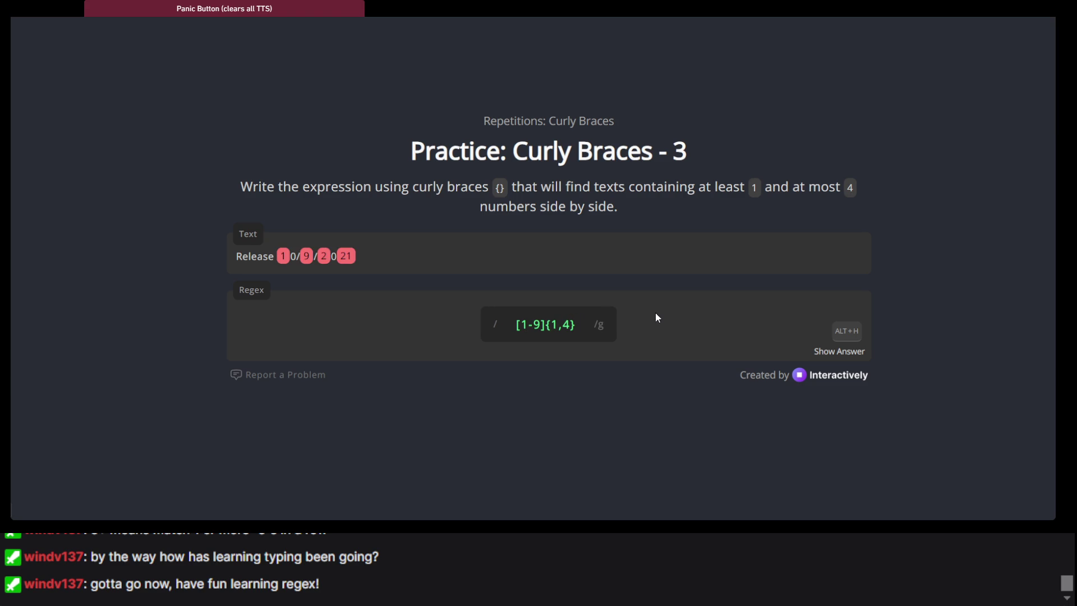
key(Return)
Step: Toggle the lower bound between 1, 0 and empty, ending with [1-9]{0,4}
key(BackSpace)
text(0)
key(BackSpace)
text(1)
key(BackSpace)
text(0)
key(BackSpace)
text(1)
key(BackSpace)
text(0)
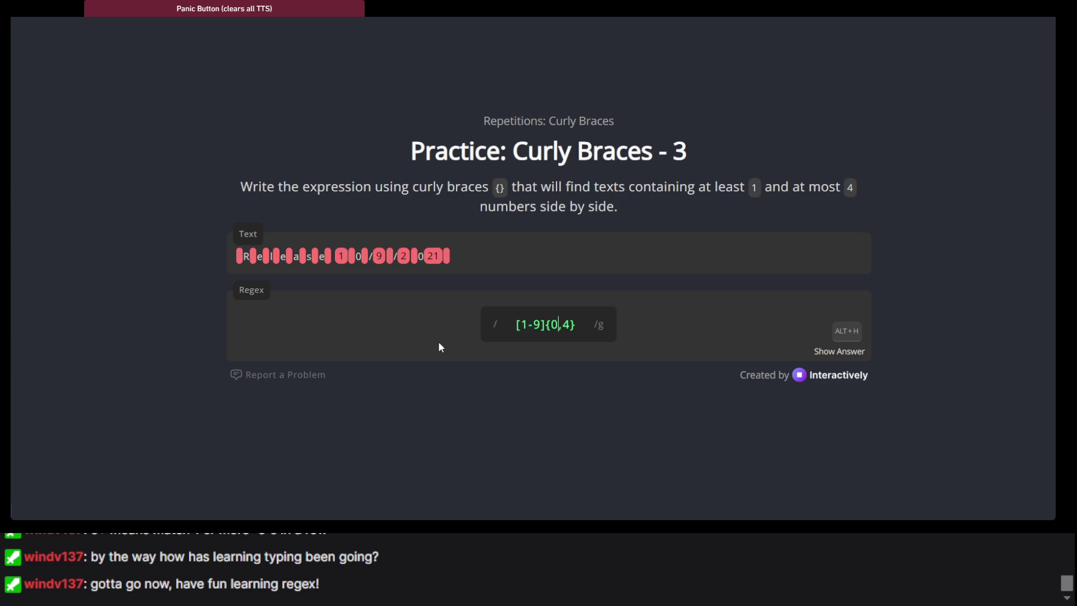
key(BackSpace)
text(0)
key(BackSpace)
text(0)
key(BackSpace)
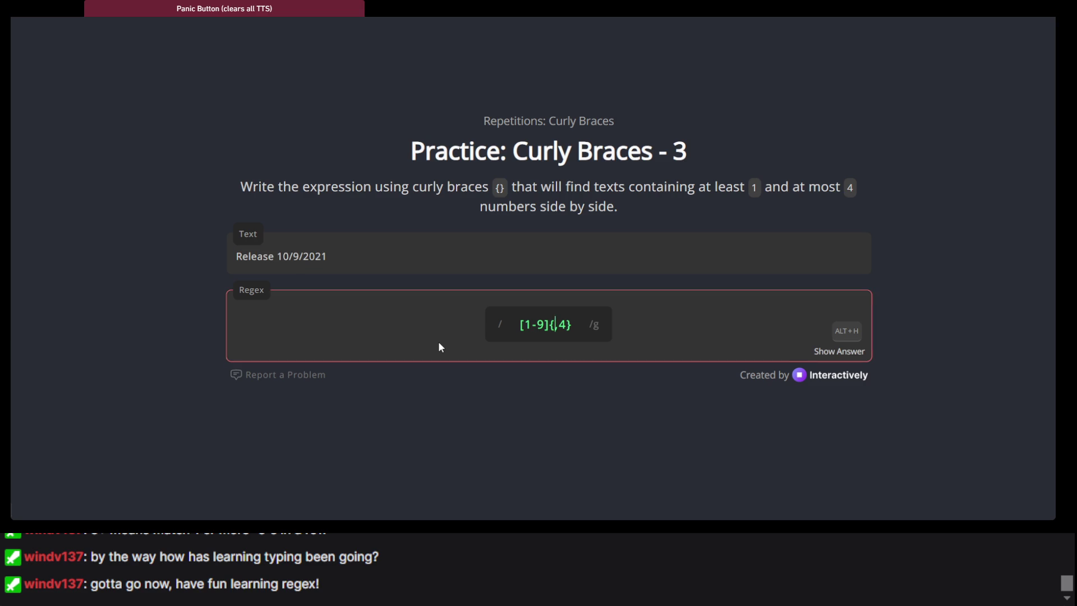
text(0)
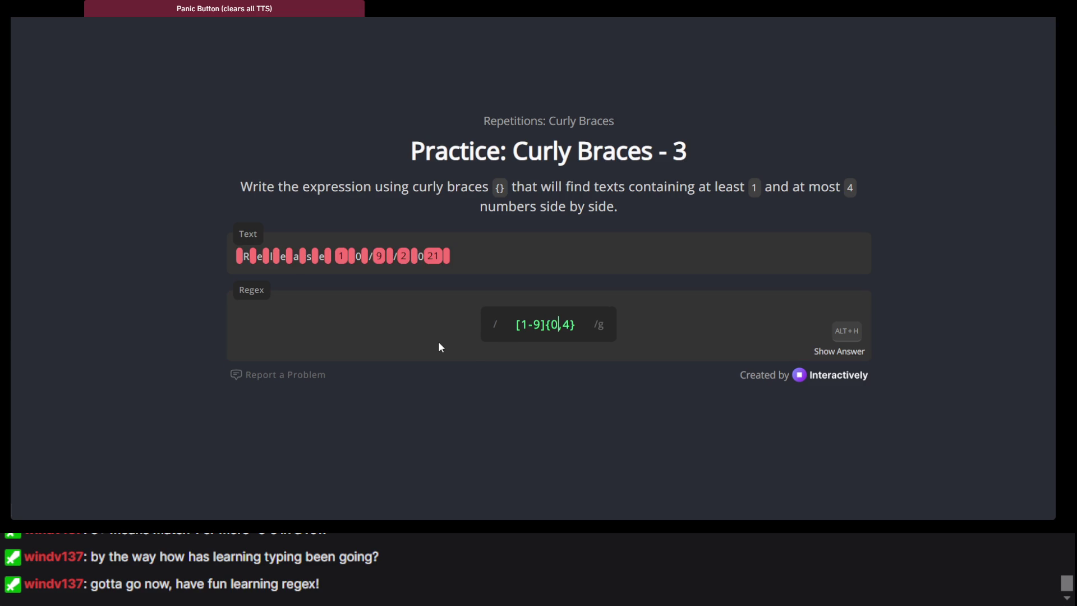
key(BackSpace)
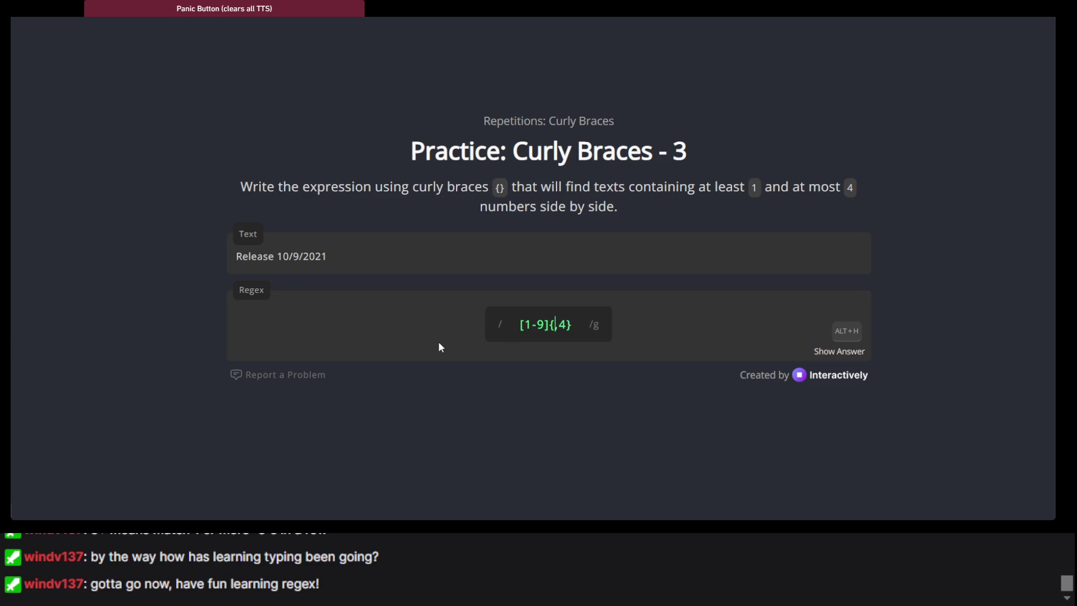
text(0)
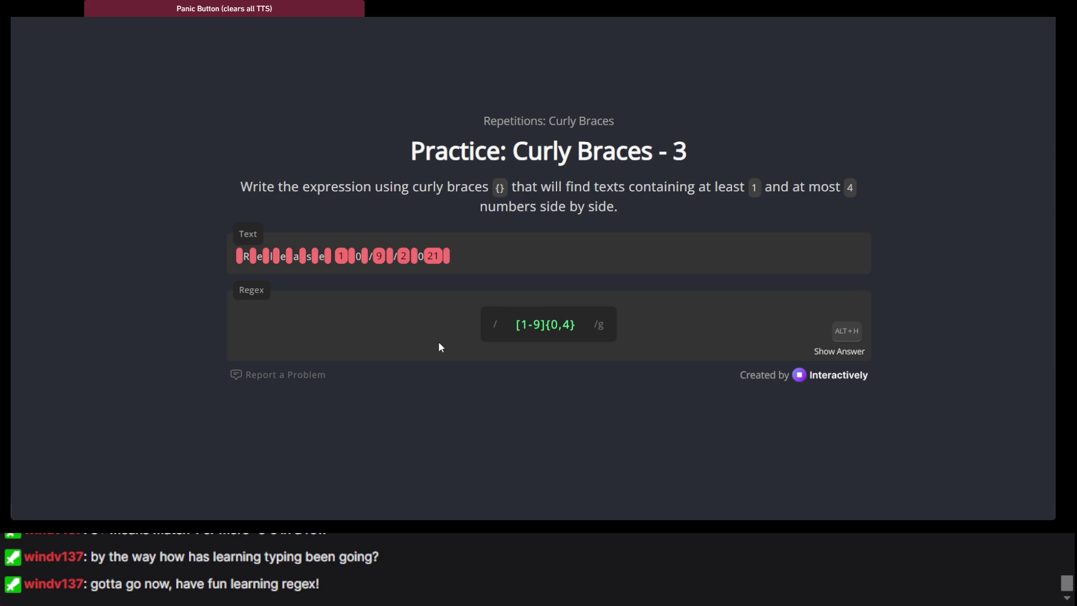
key(BackSpace)
text(0)
Step: Delete the 0 lower bound and step through earlier exercises back to Curly Braces - 3
key(BackSpace)
key(alt+Left)
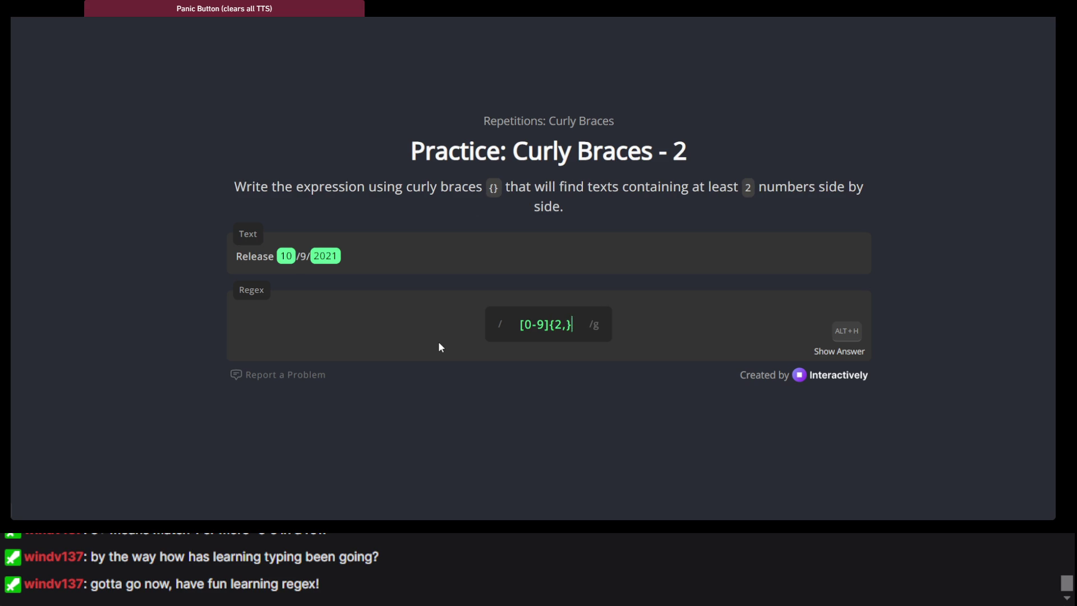
key(alt+Left)
key(alt+Left)
key(alt+Left)
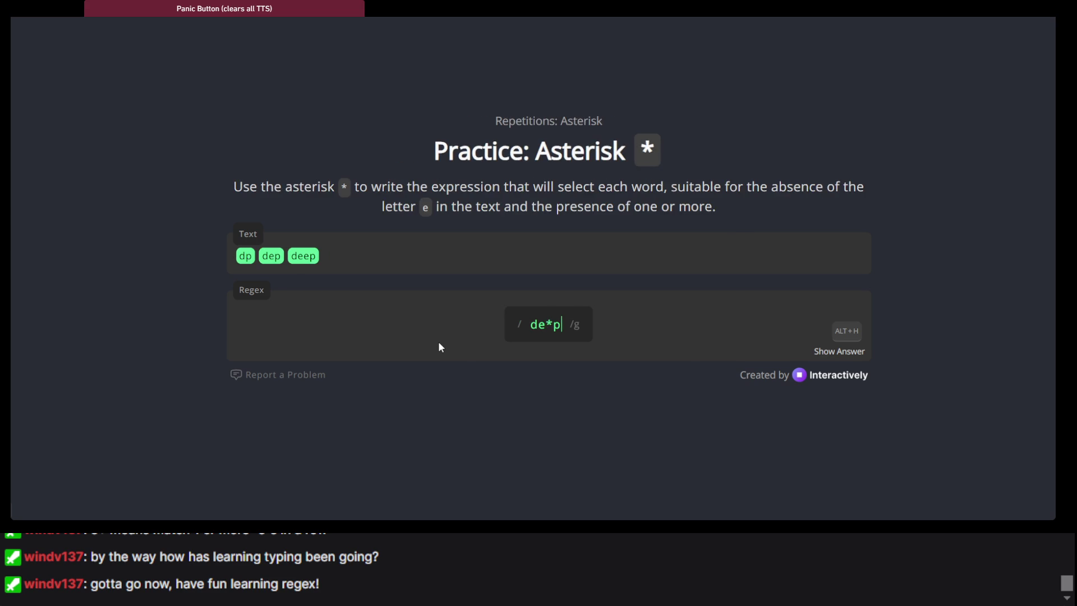
key(alt+Left)
key(alt+Left)
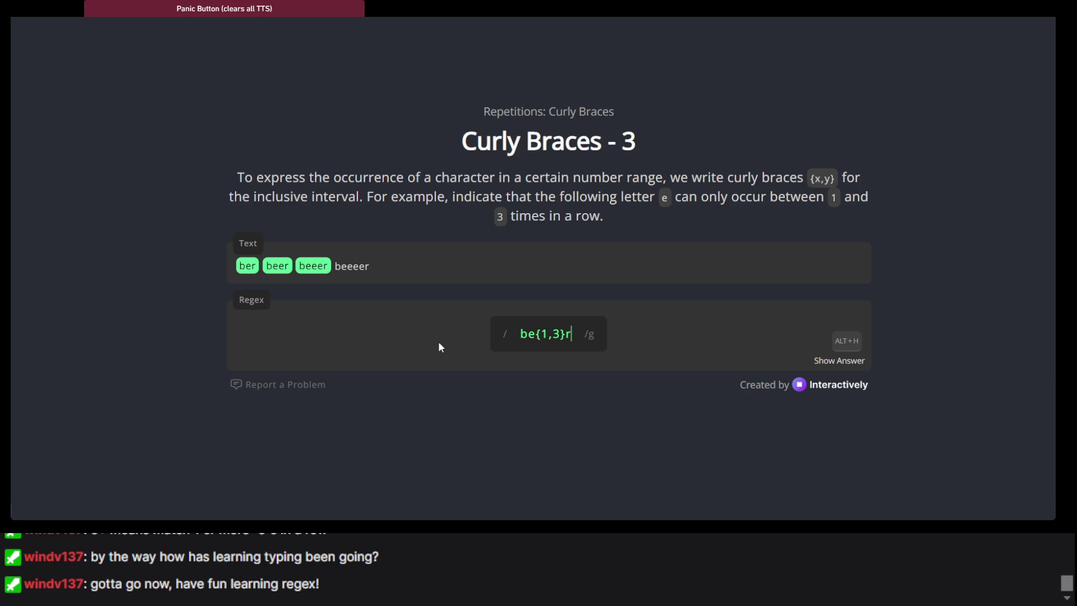
Step: Scroll up and down the Curly Braces - 3 page to review the exercise
scroll(438, 341, up, 4)
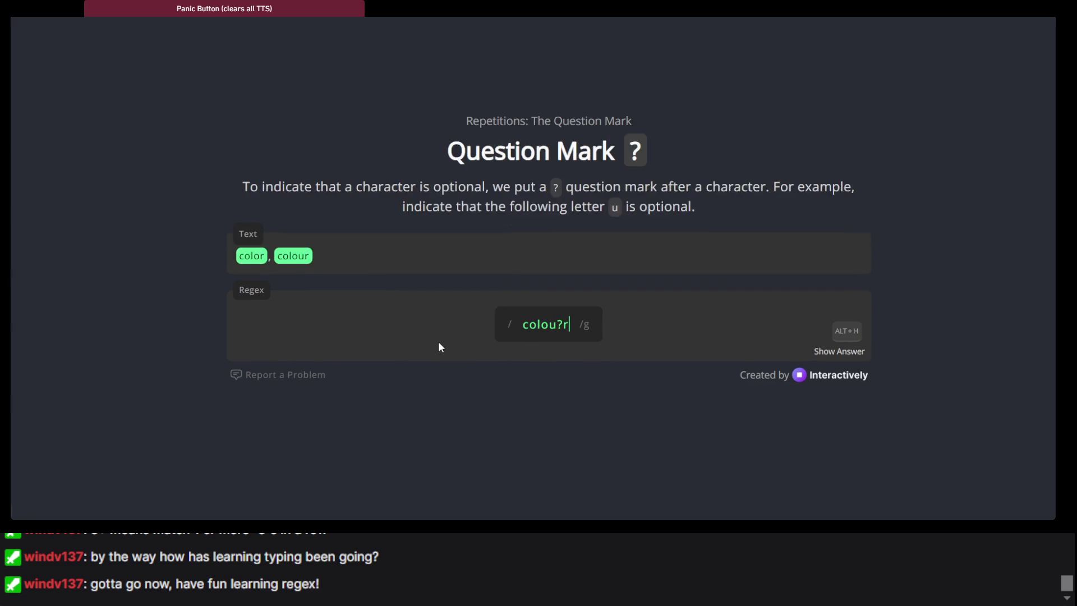
scroll(439, 341, up, 4)
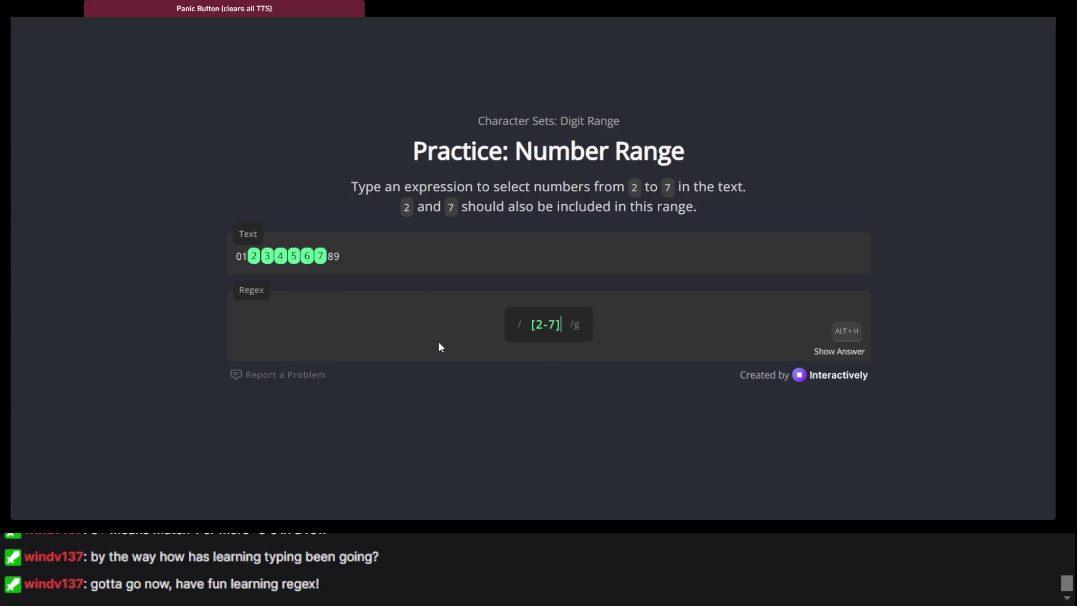
scroll(439, 341, up, 4)
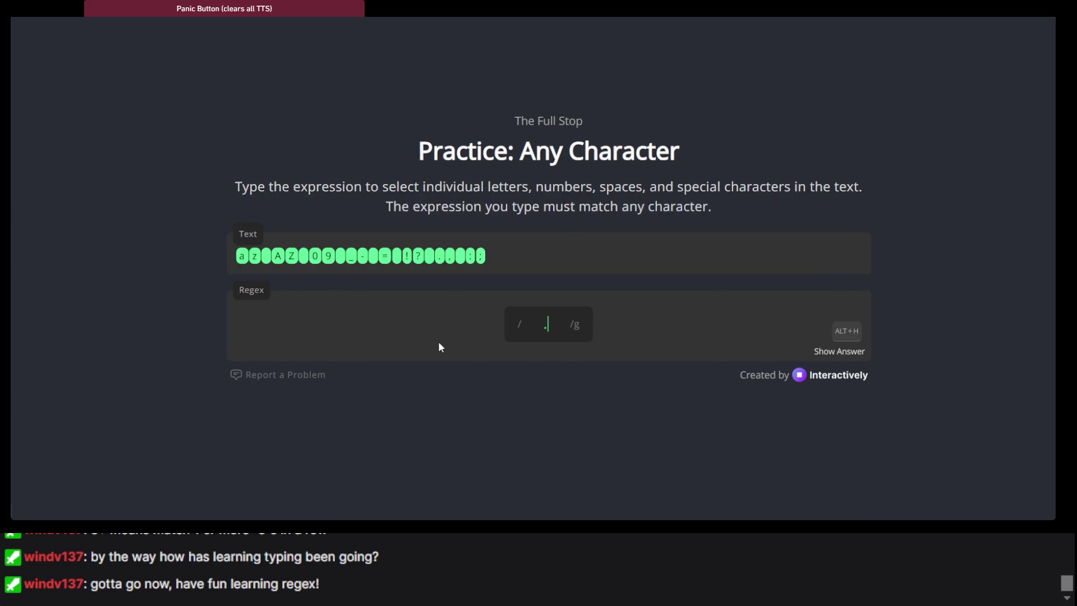
scroll(438, 346, up, 4)
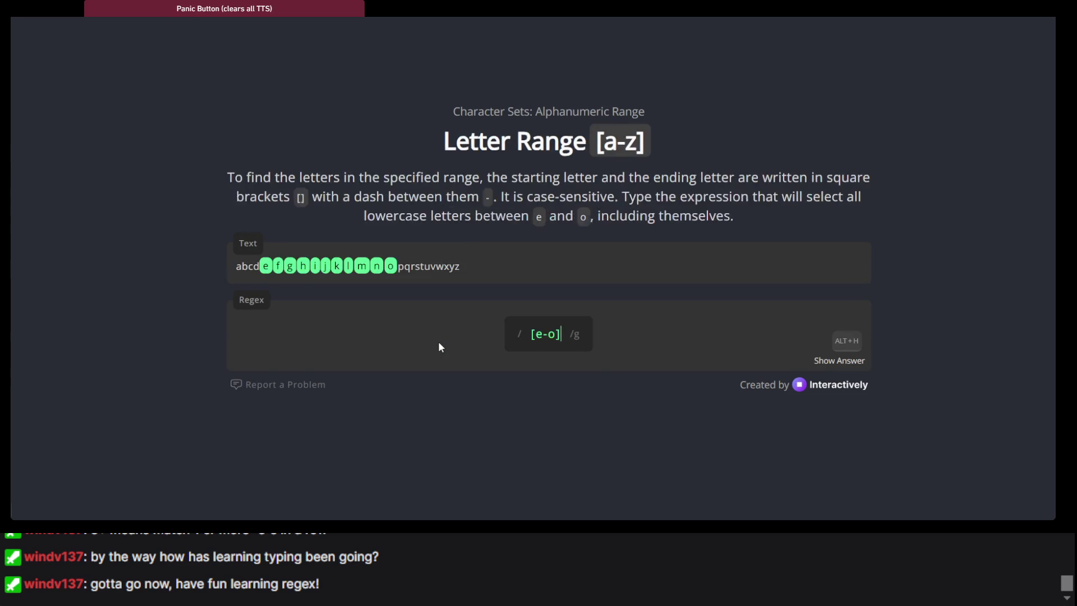
scroll(439, 346, up, 3)
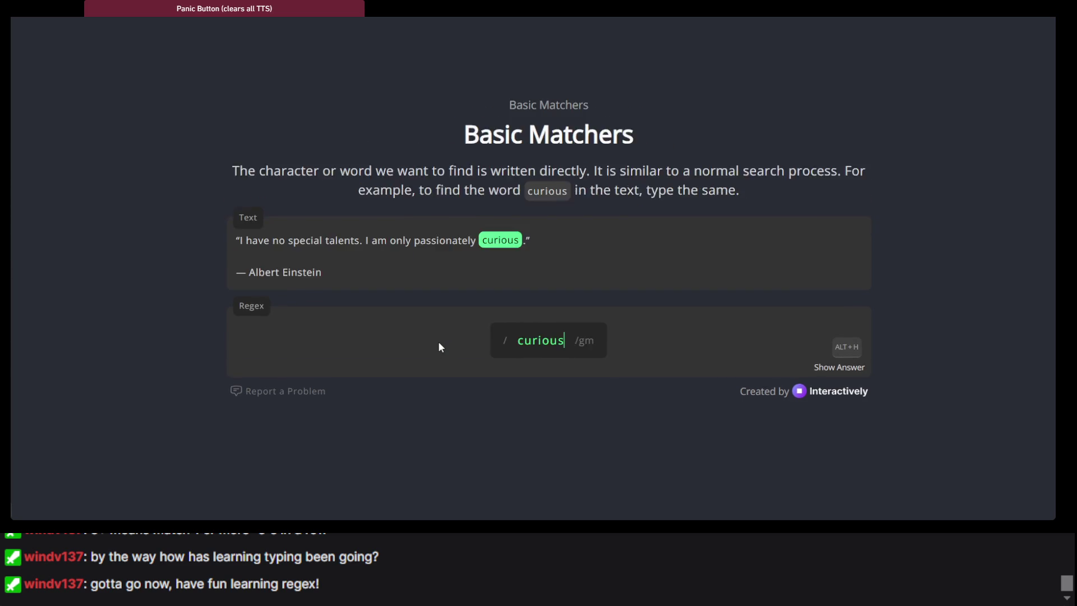
scroll(440, 346, down, 1)
scroll(440, 345, down, 10)
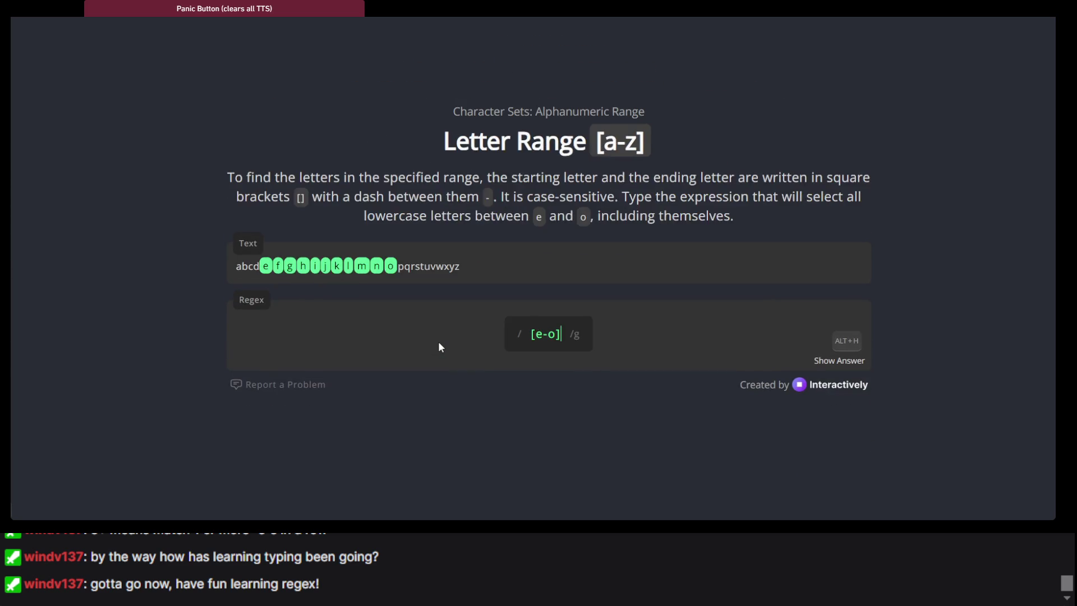
scroll(439, 345, down, 3)
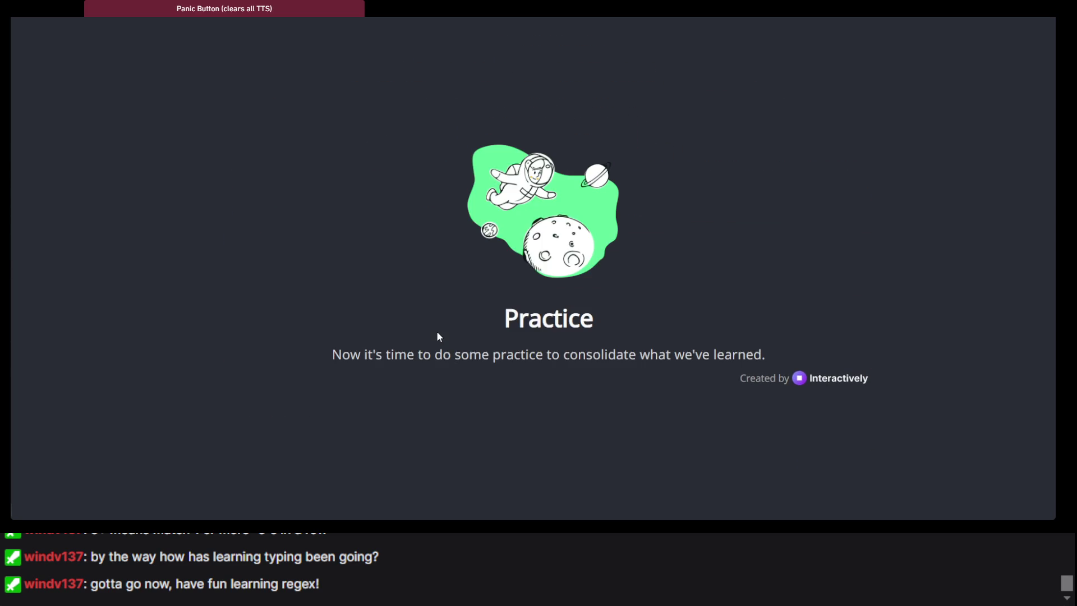
scroll(439, 336, up, 1)
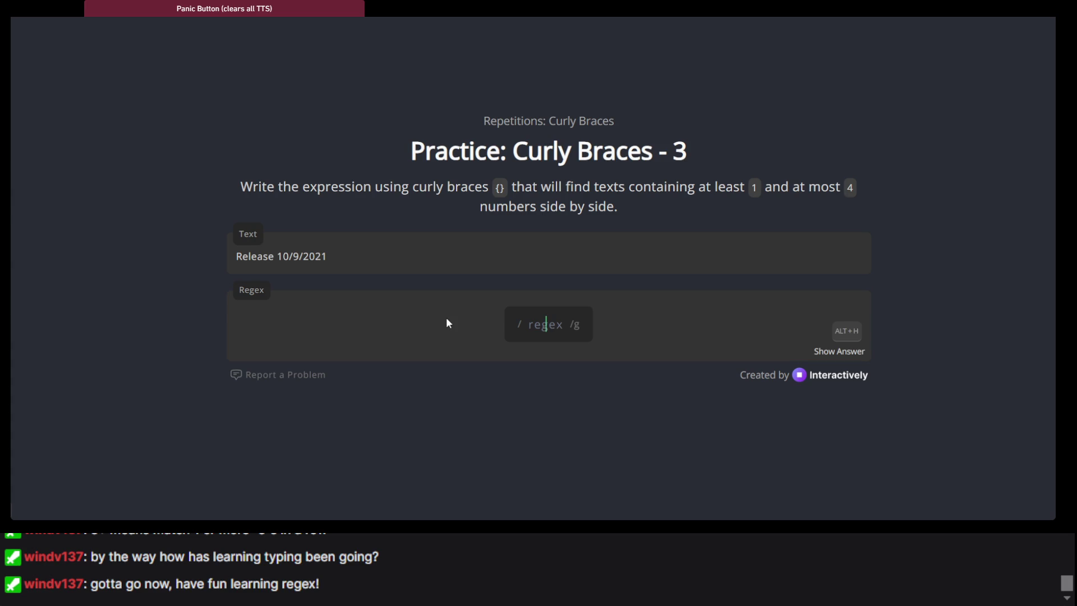
Step: Submit [0-9]{1,4} for Curly Braces - 3, matching 10, 9 and 2021
text([0)
text(-9])
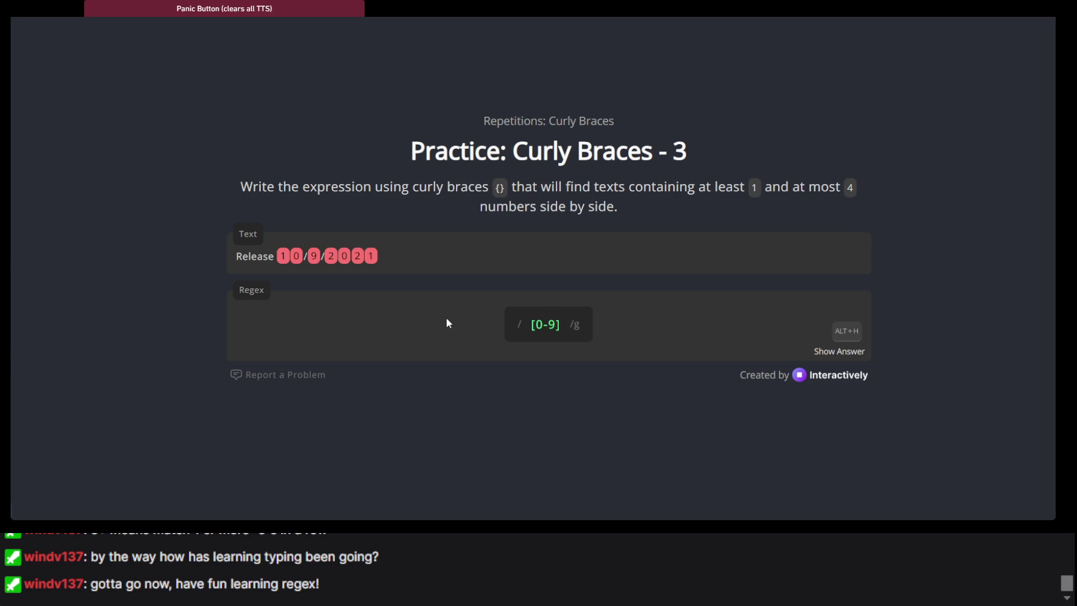
text({)
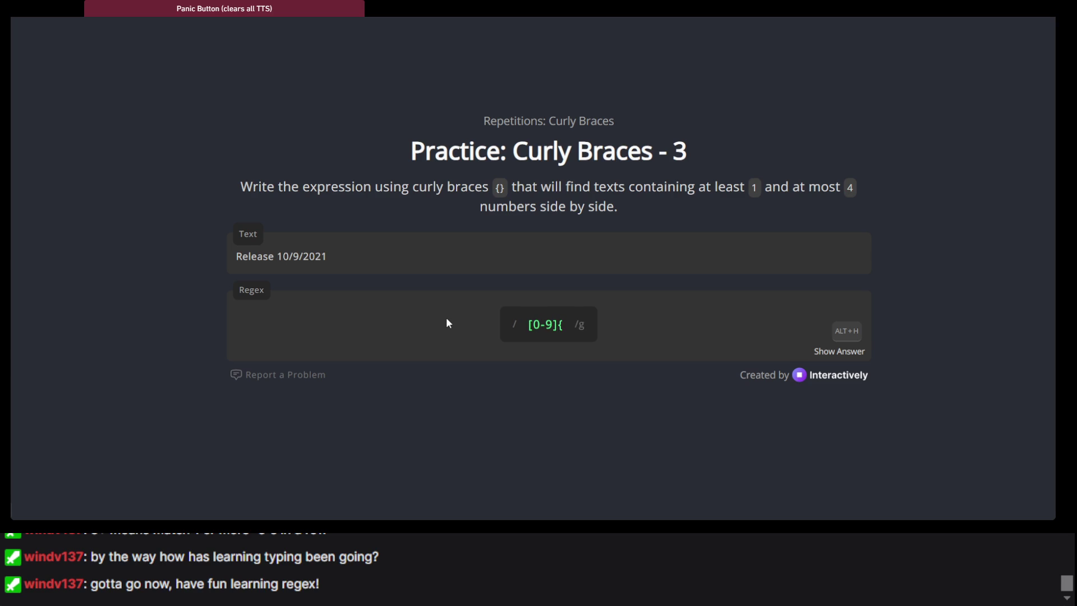
text(1)
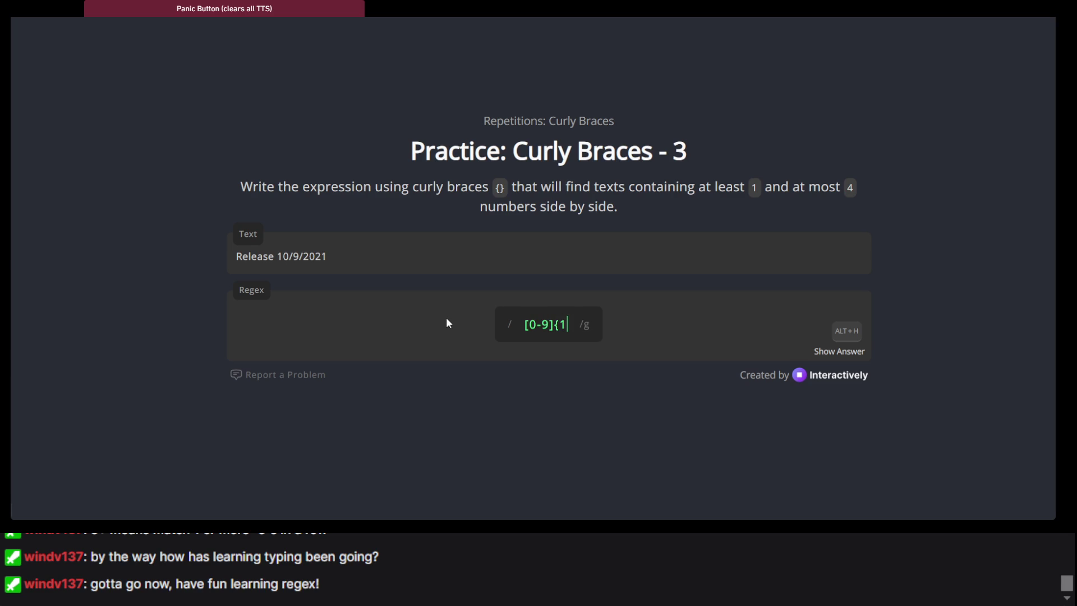
text(,4})
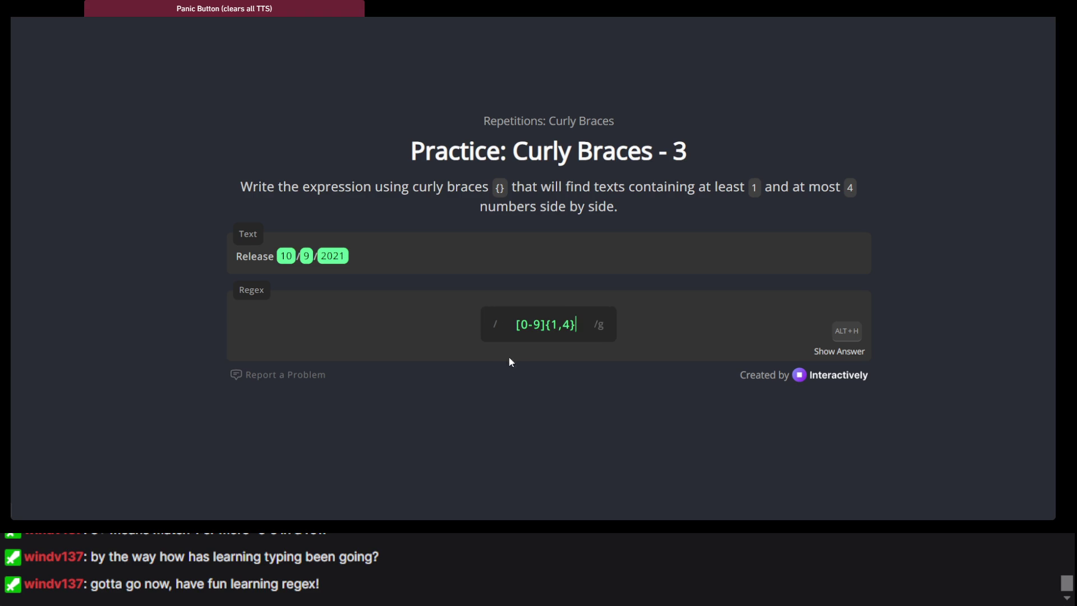
key(Return)
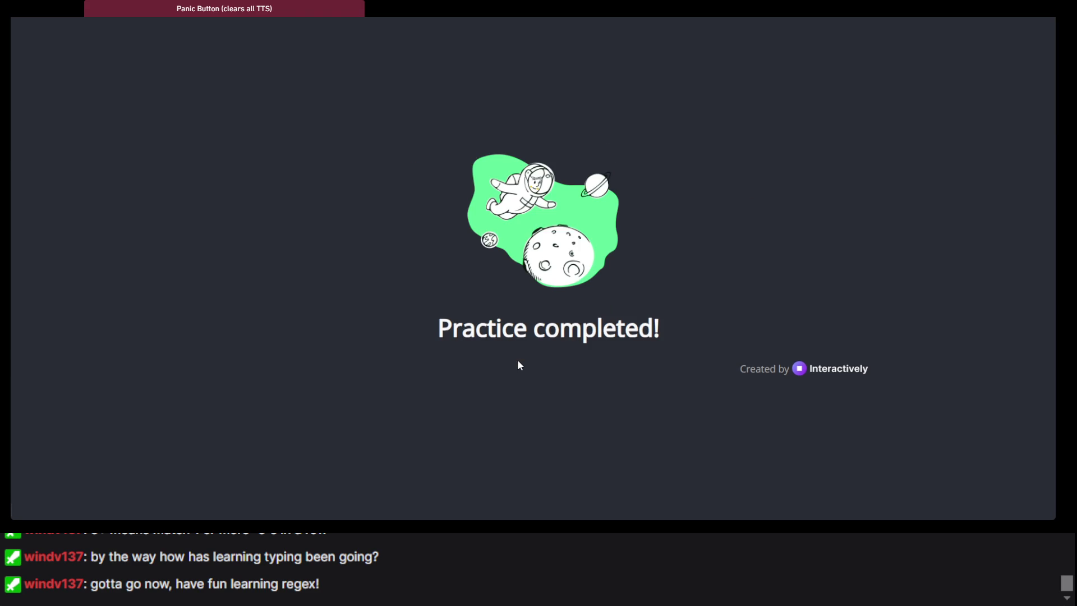
Step: Write the group (haa) in the regex so both haa words match
text((h)
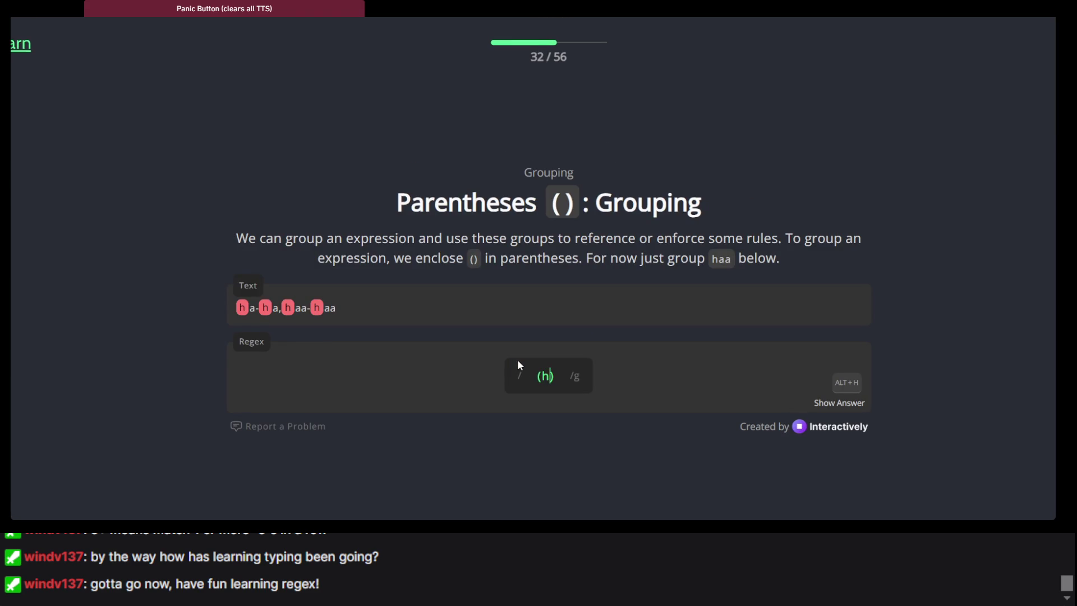
scroll(518, 365, down, 2)
scroll(451, 291, up, 2)
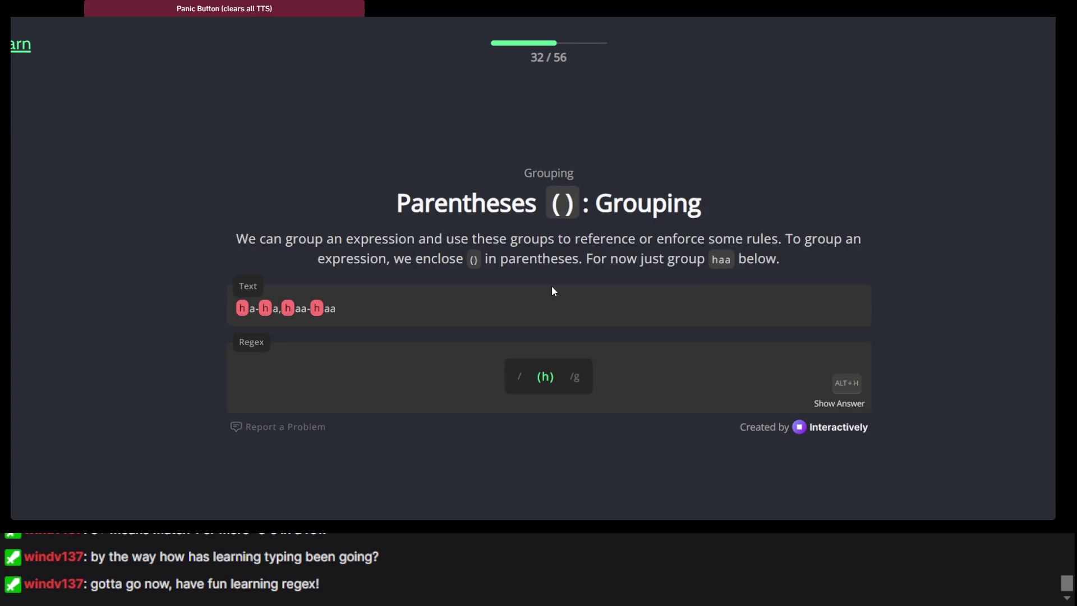
scroll(550, 290, down, 2)
scroll(331, 190, up, 2)
scroll(392, 253, down, 1)
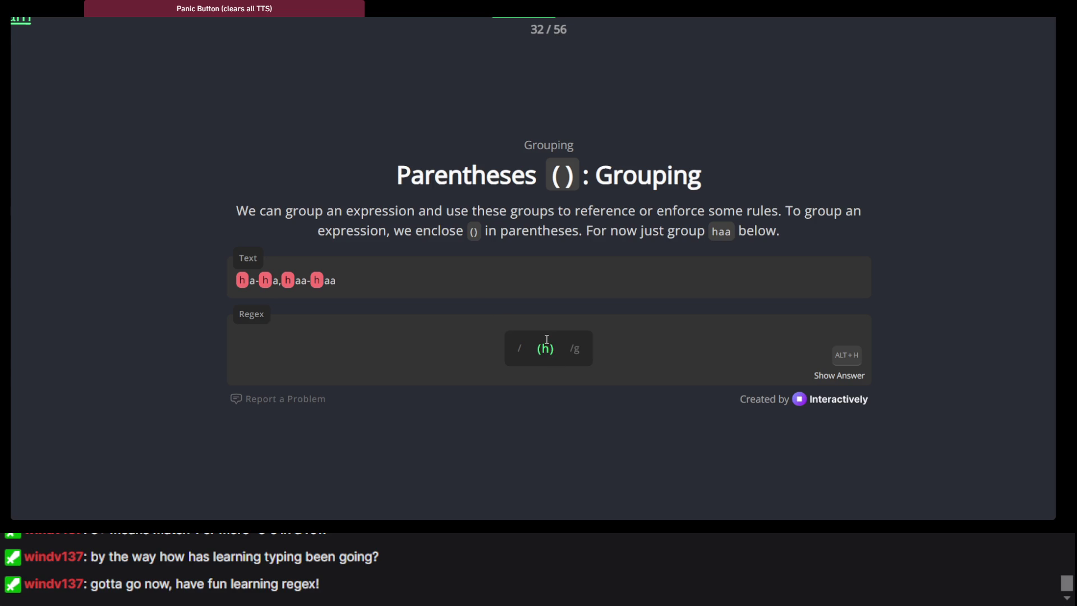
key(Left)
text(aa)
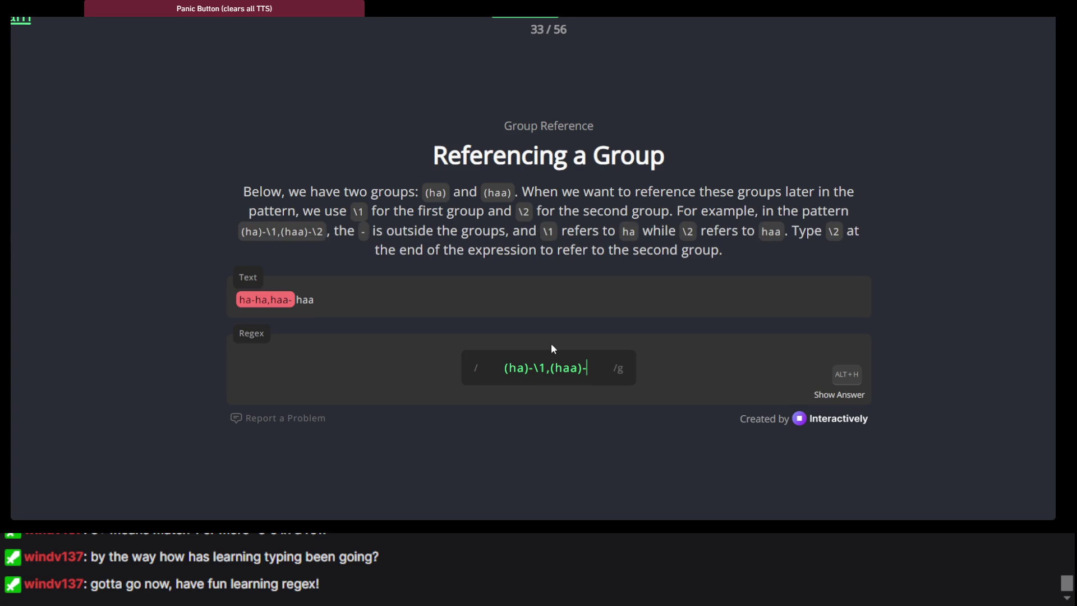
Step: Append -\2 after (haa), fixing typos, so the pattern reads (ha)-\1,(haa)-\2
scroll(516, 273, down, 2)
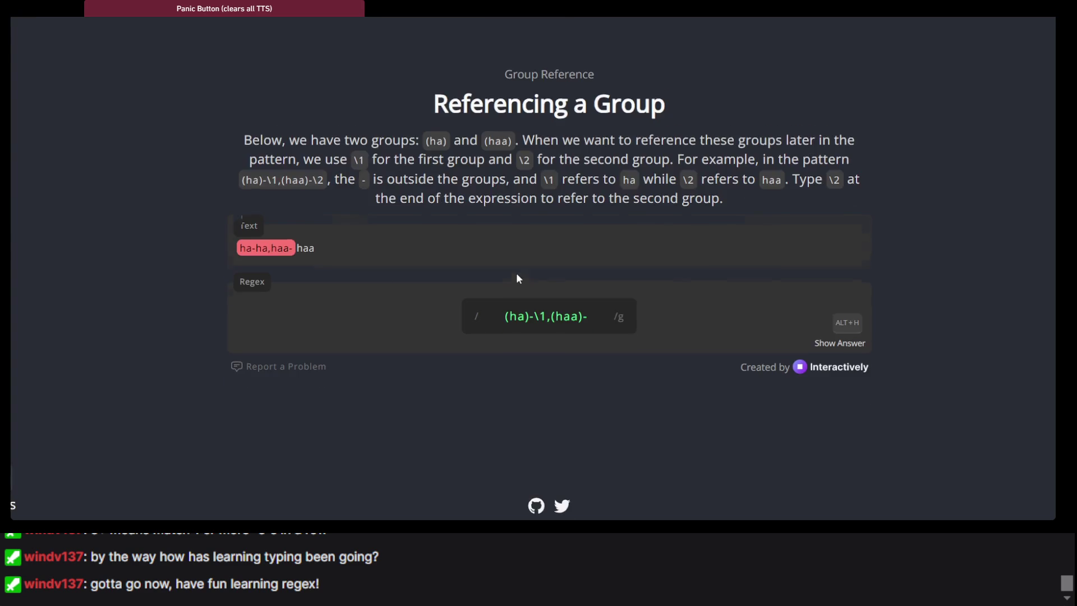
scroll(516, 272, up, 3)
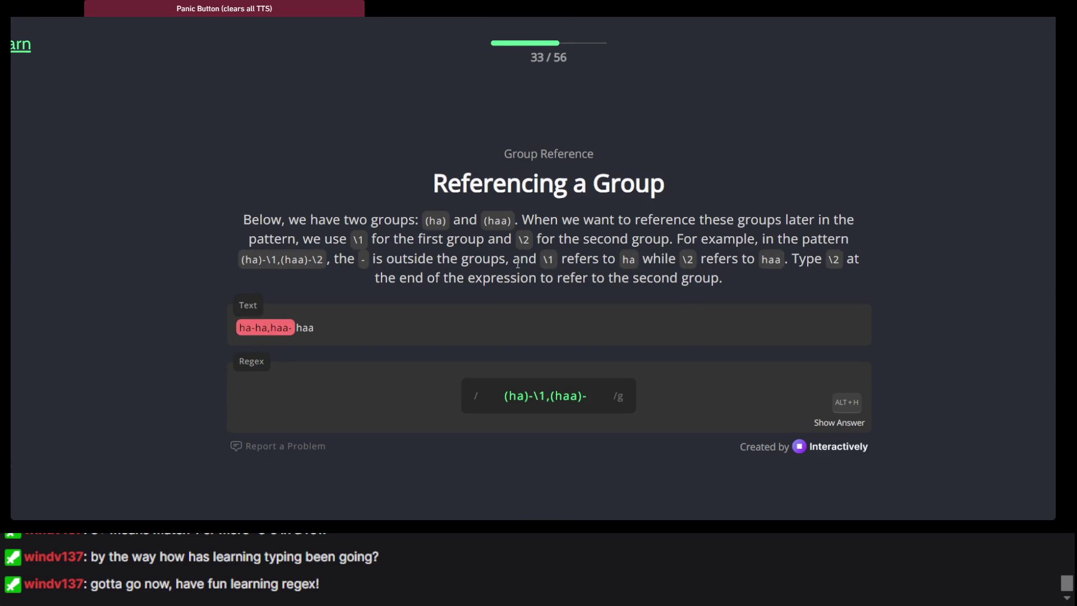
scroll(376, 245, down, 1)
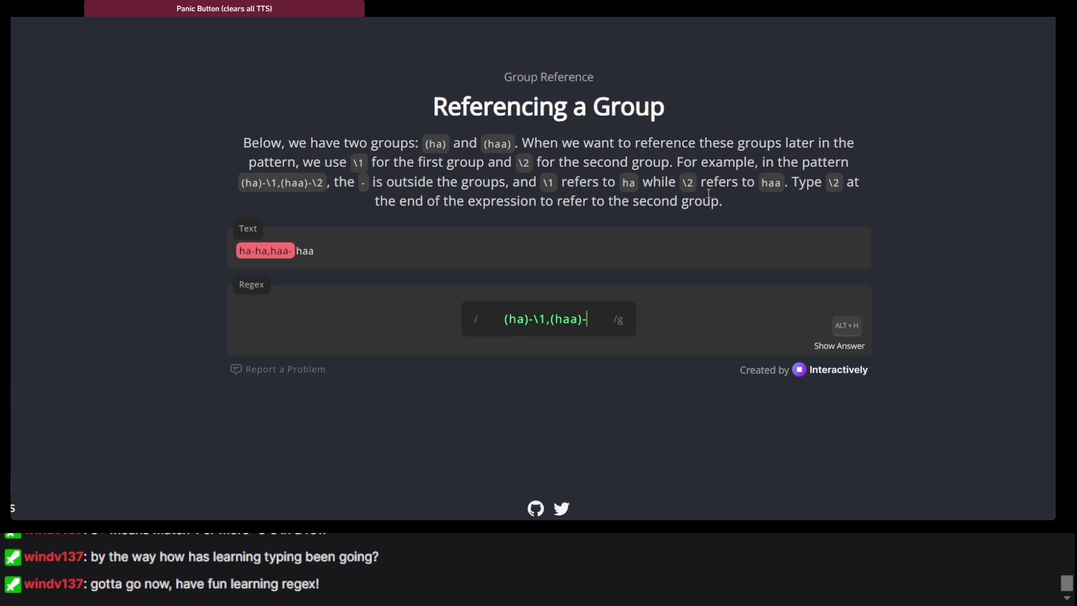
text(/)
key(BackSpace)
key(BackSpace)
text(-\2)
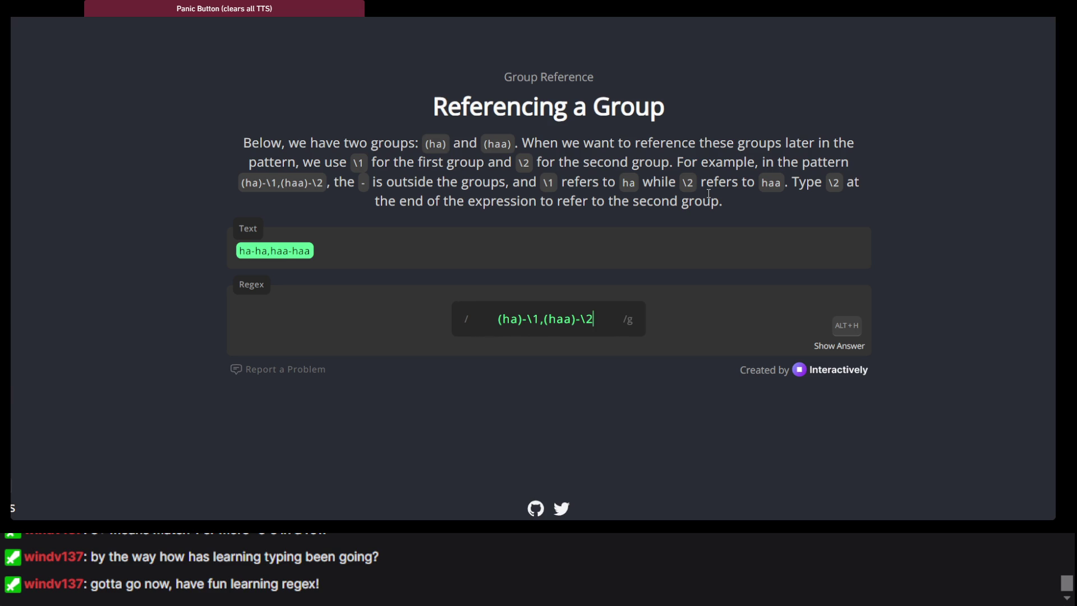
key(BackSpace)
key(BackSpace)
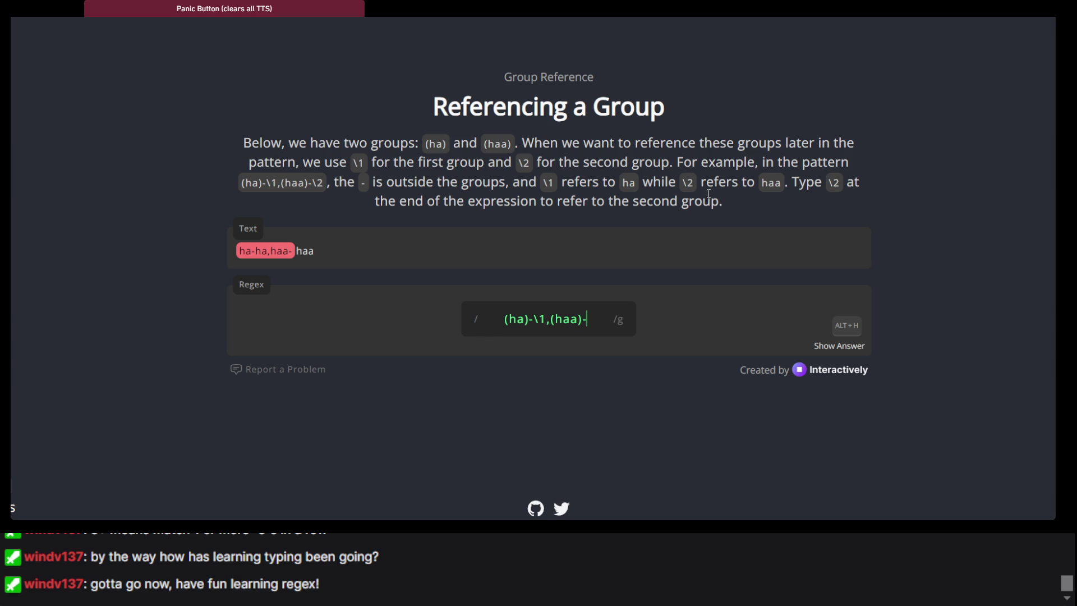
text(\2)
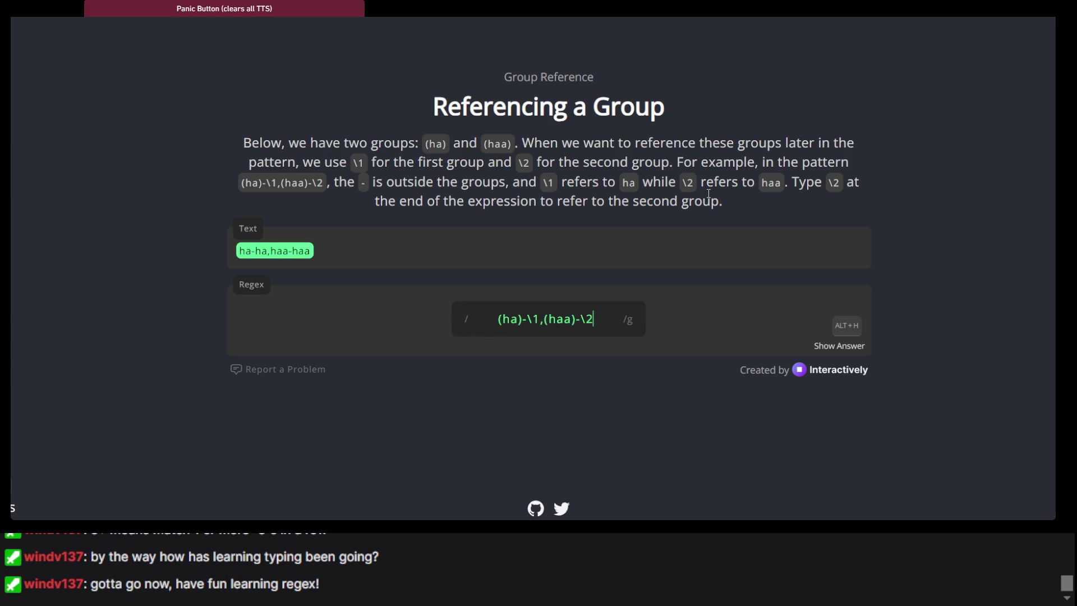
key(BackSpace)
key(BackSpace)
key(BackSpace)
text(\)
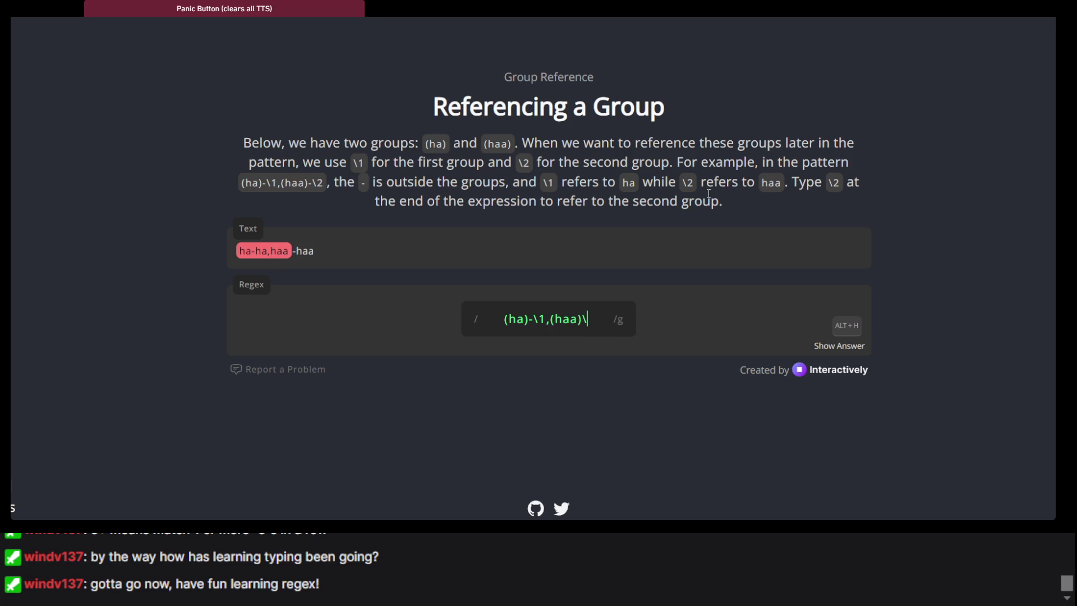
key(BackSpace)
text(-)
text(\2)
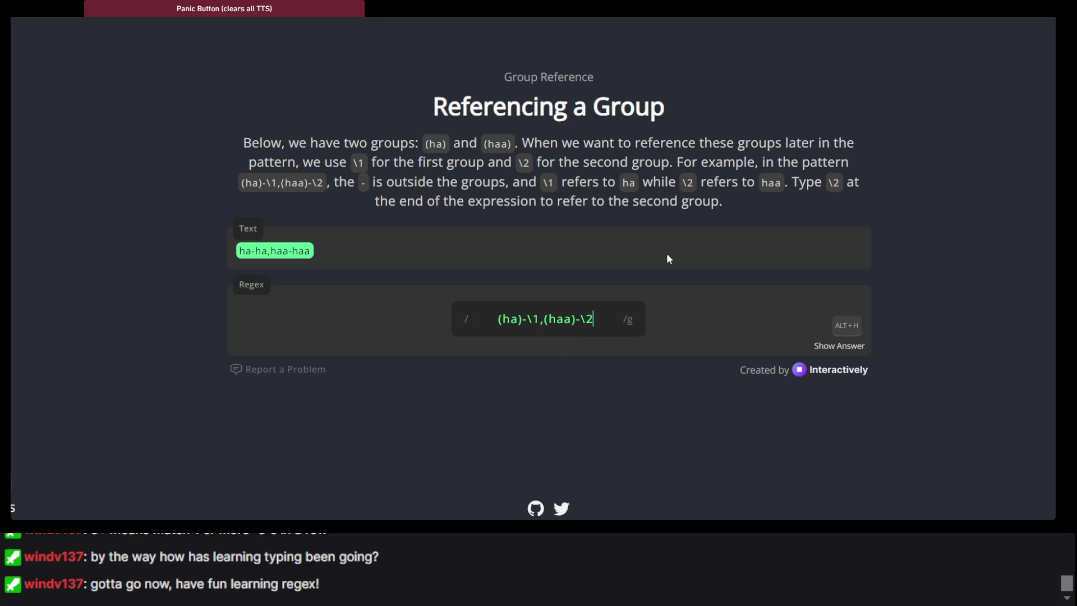
Step: Advance to the Non-capturing Grouping lesson
key(Return)
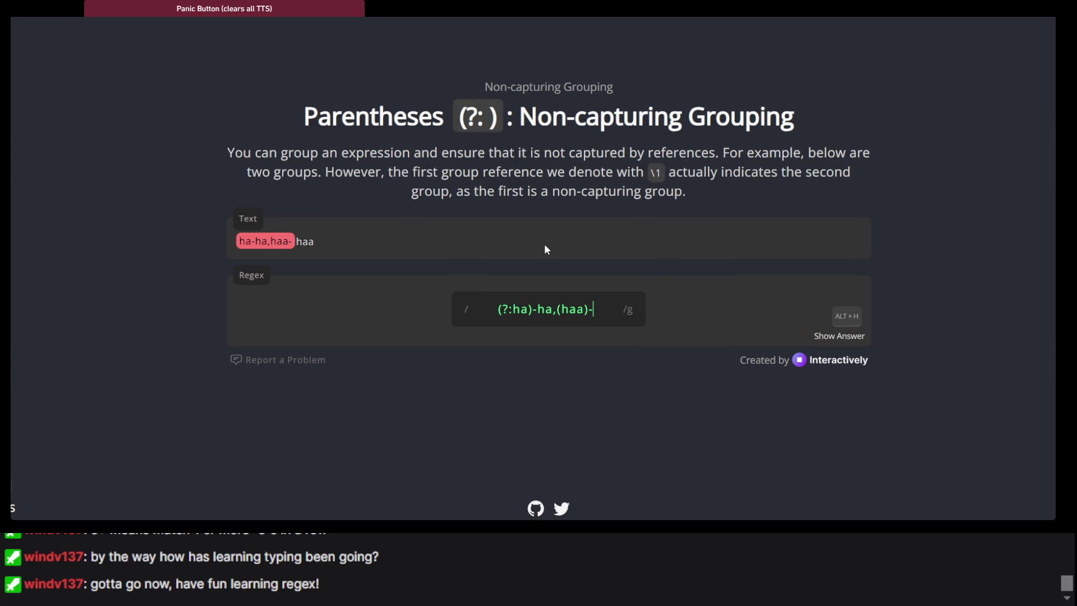
scroll(308, 178, up, 2)
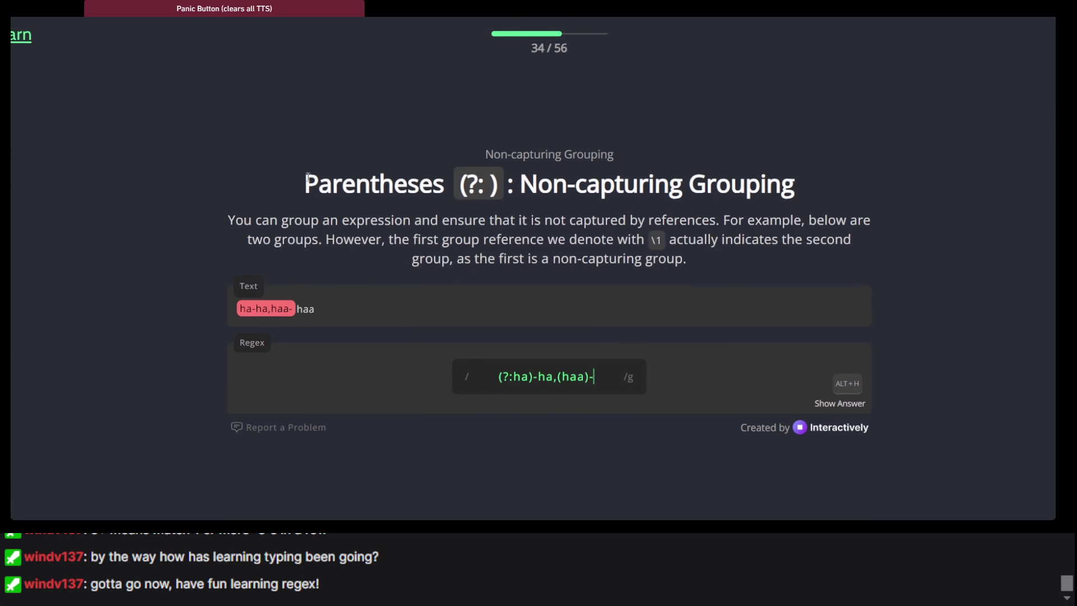
scroll(308, 178, down, 1)
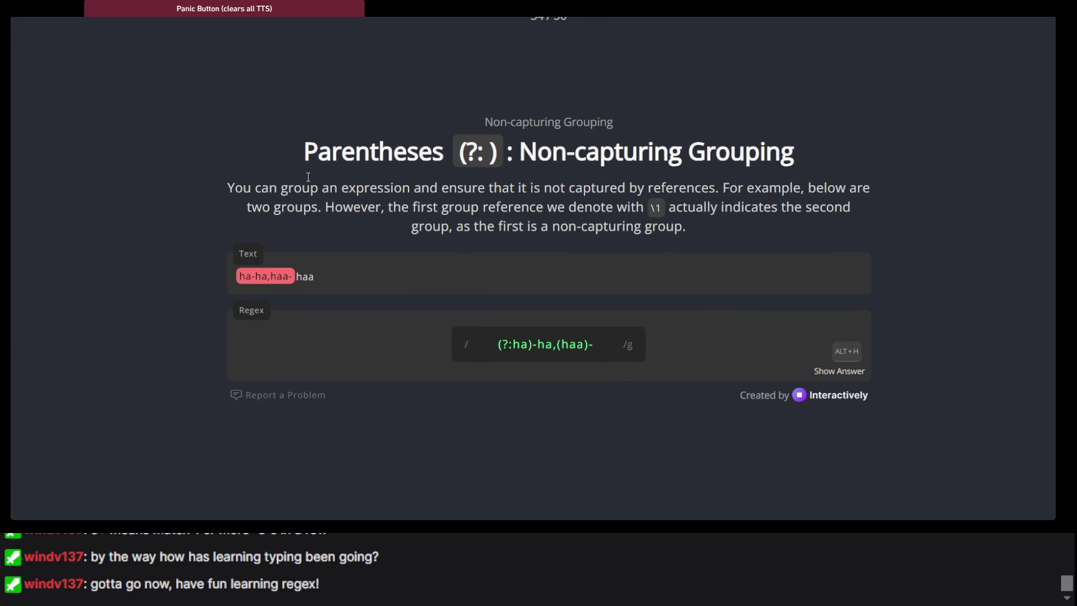
scroll(308, 177, down, 1)
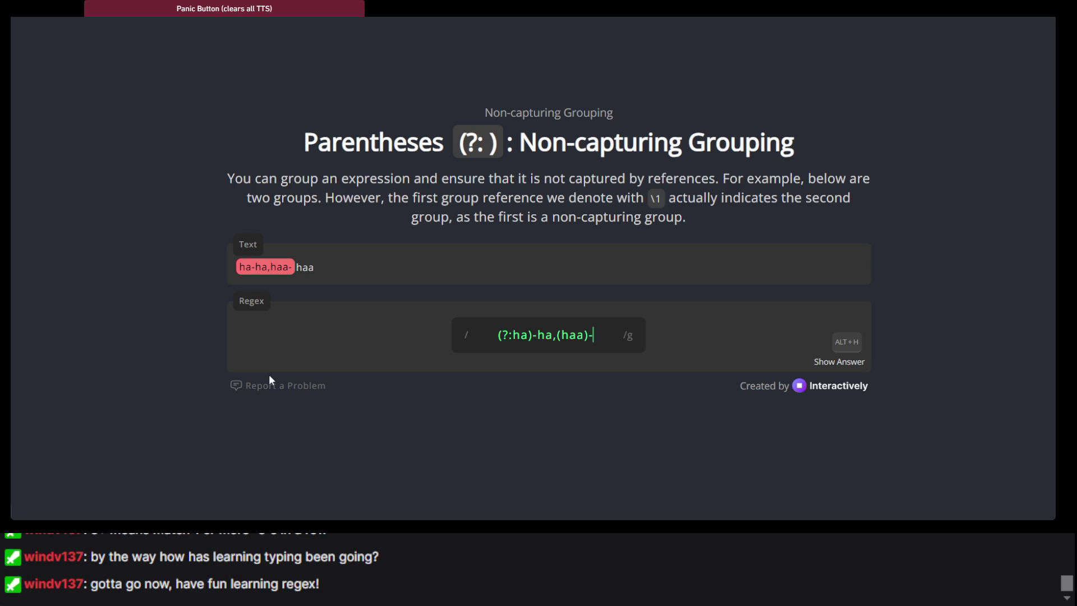
Step: End the pattern (?:ha)-ha,(haa)- with \1, correcting the mistyped slashes
text(/2)
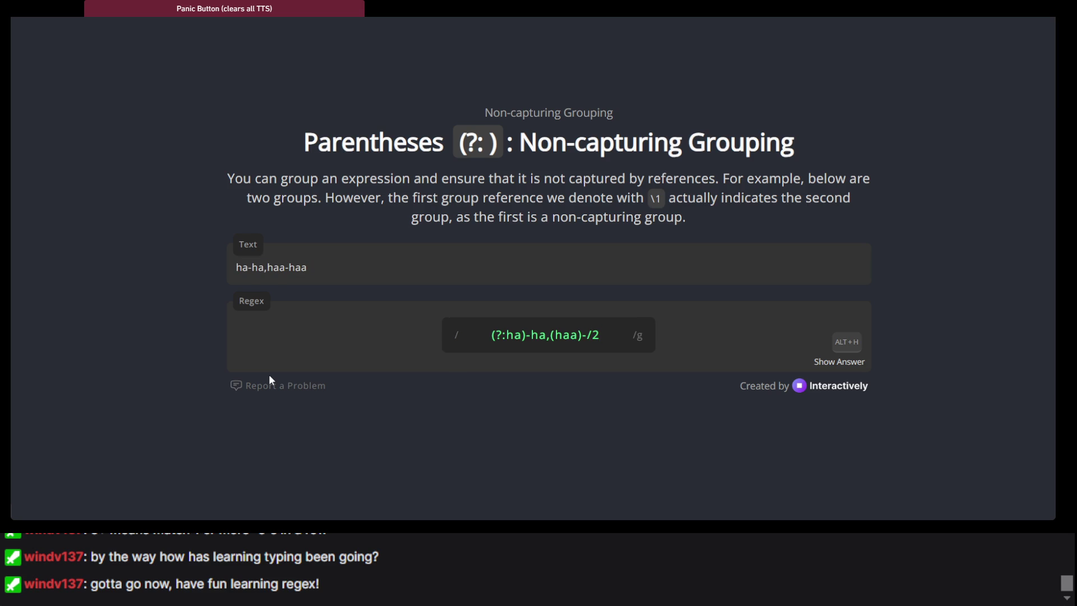
key(BackSpace)
key(BackSpace)
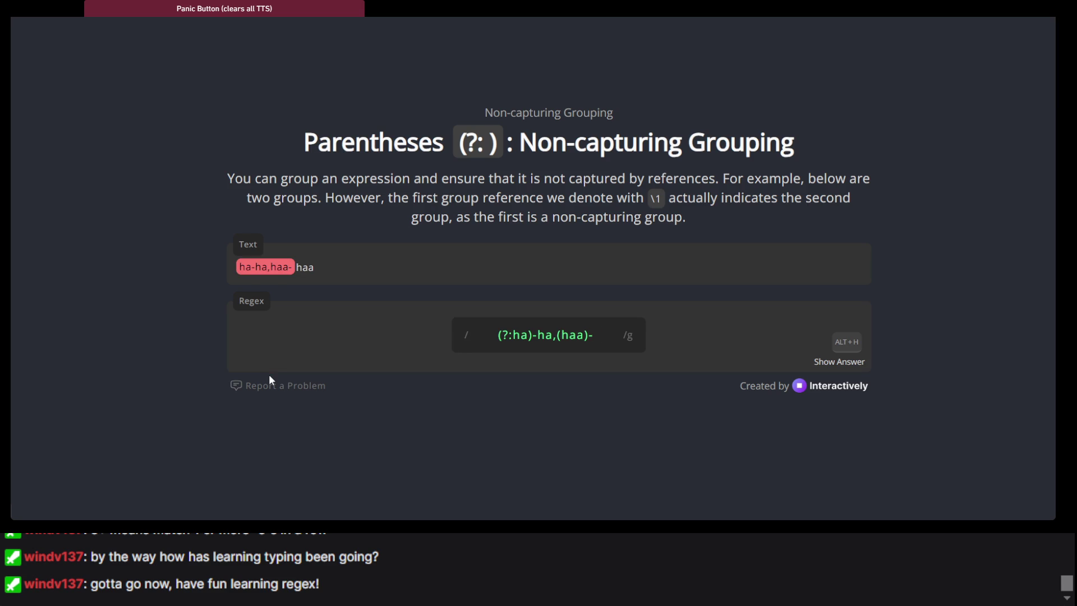
text(/)
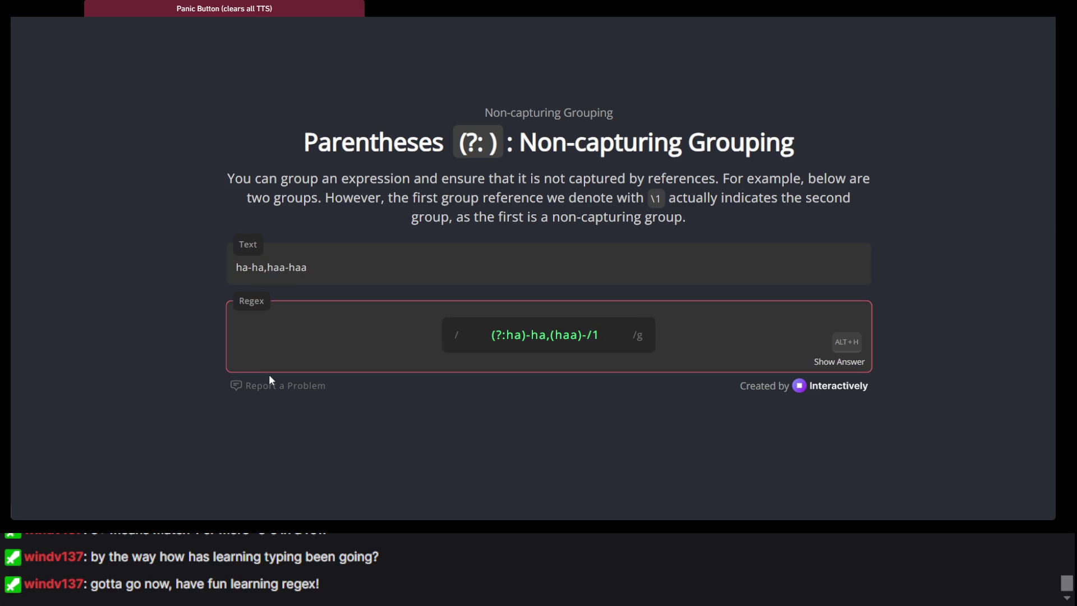
key(BackSpace)
text(\1)
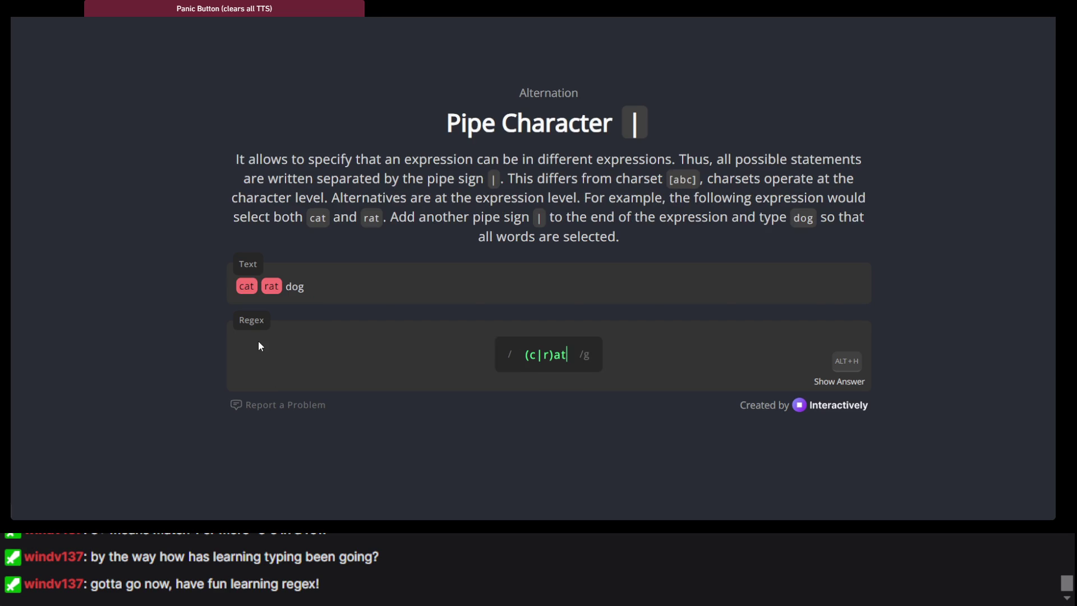
Step: Scroll the Pipe Character lesson page to view its step 35 of 56 progress
scroll(254, 347, up, 1)
scroll(427, 268, down, 1)
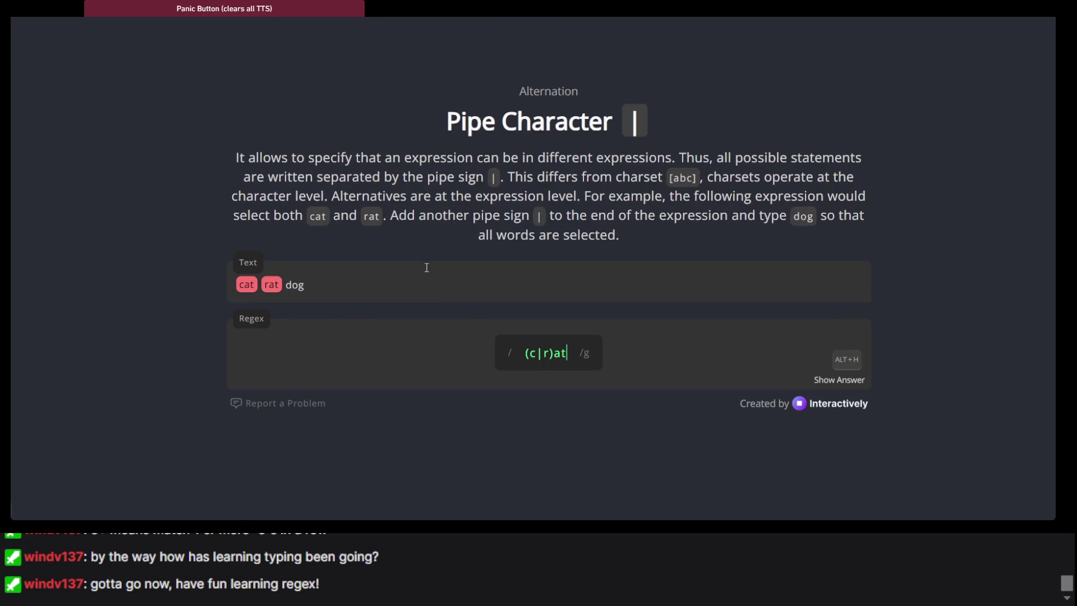
scroll(426, 268, down, 1)
scroll(427, 268, up, 1)
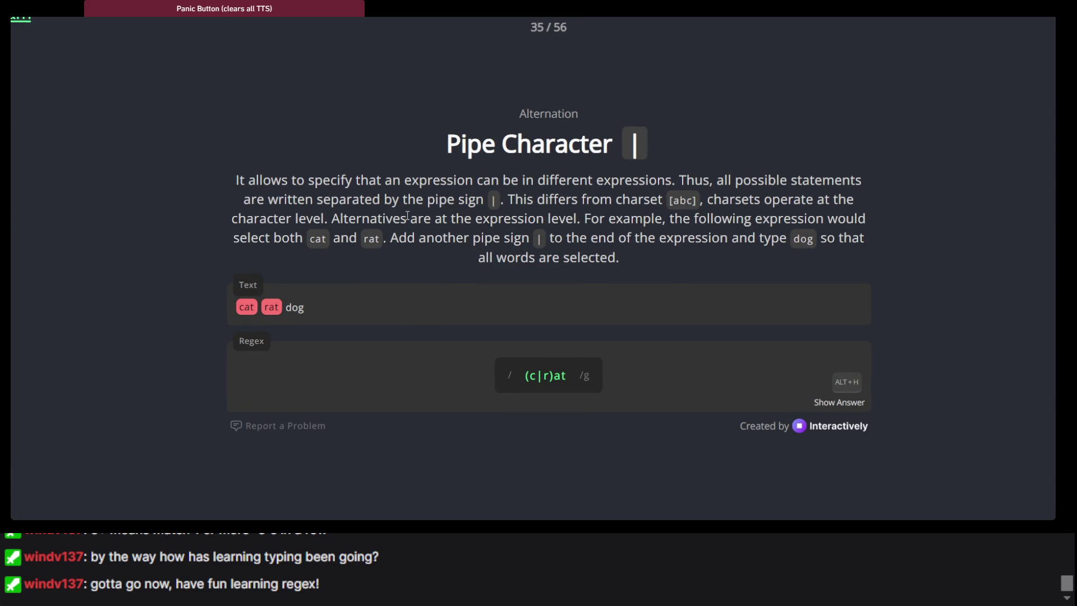
scroll(408, 216, up, 1)
scroll(69, 52, left, 2)
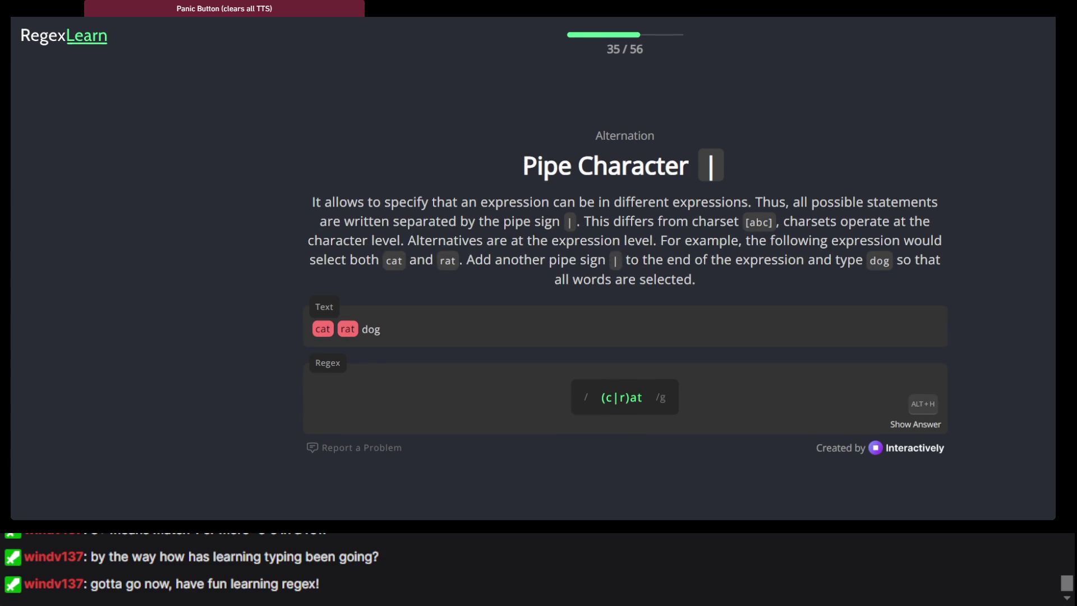
key(alt+Left)
scroll(406, 198, down, 10)
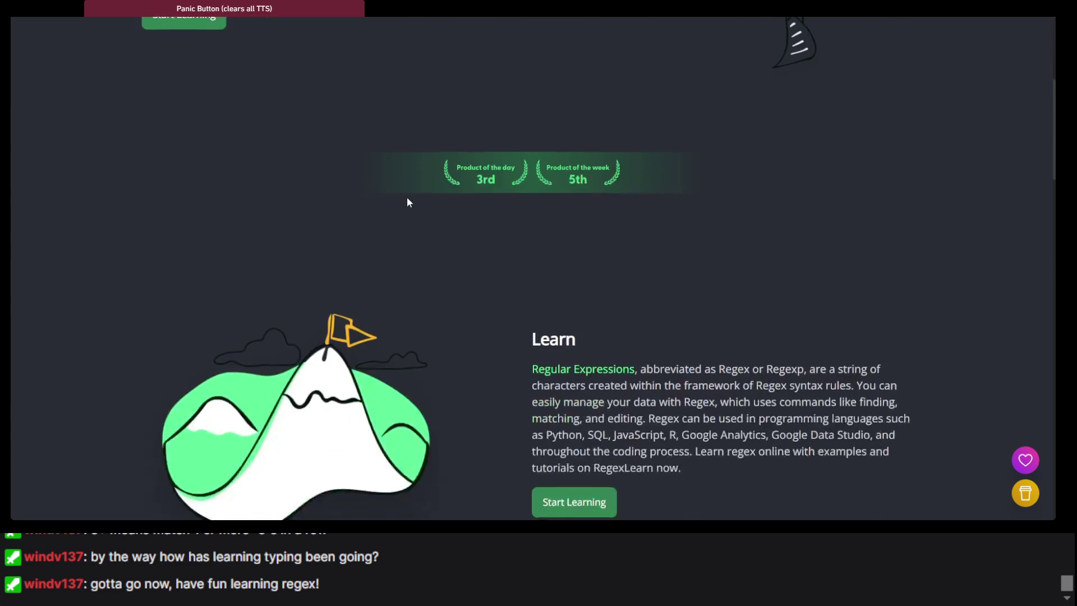
scroll(407, 197, up, 2)
scroll(406, 197, down, 12)
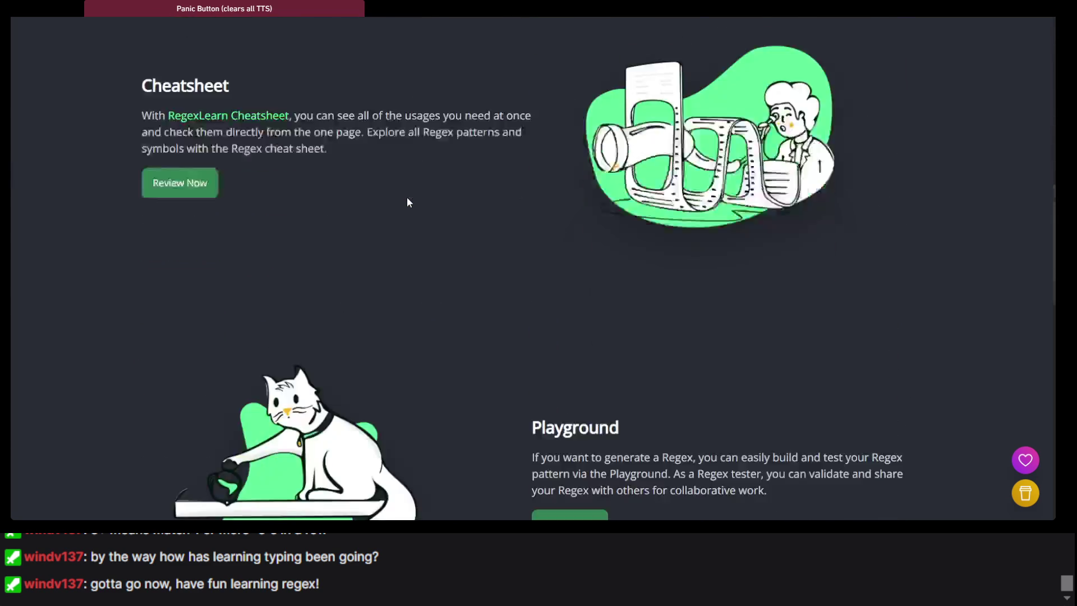
scroll(408, 203, up, 3)
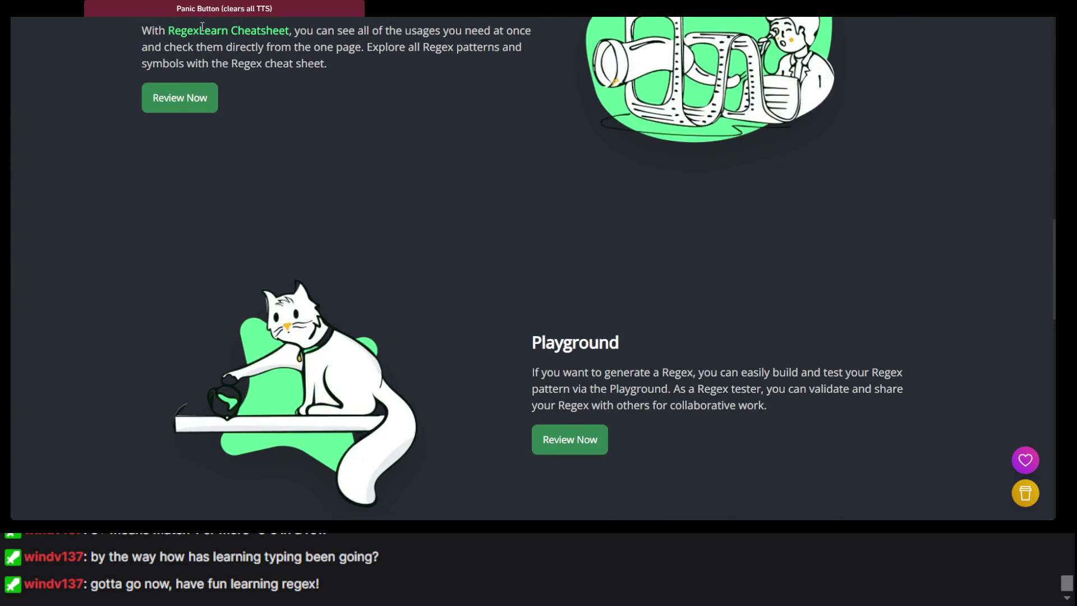
click(198, 98)
scroll(344, 176, down, 3)
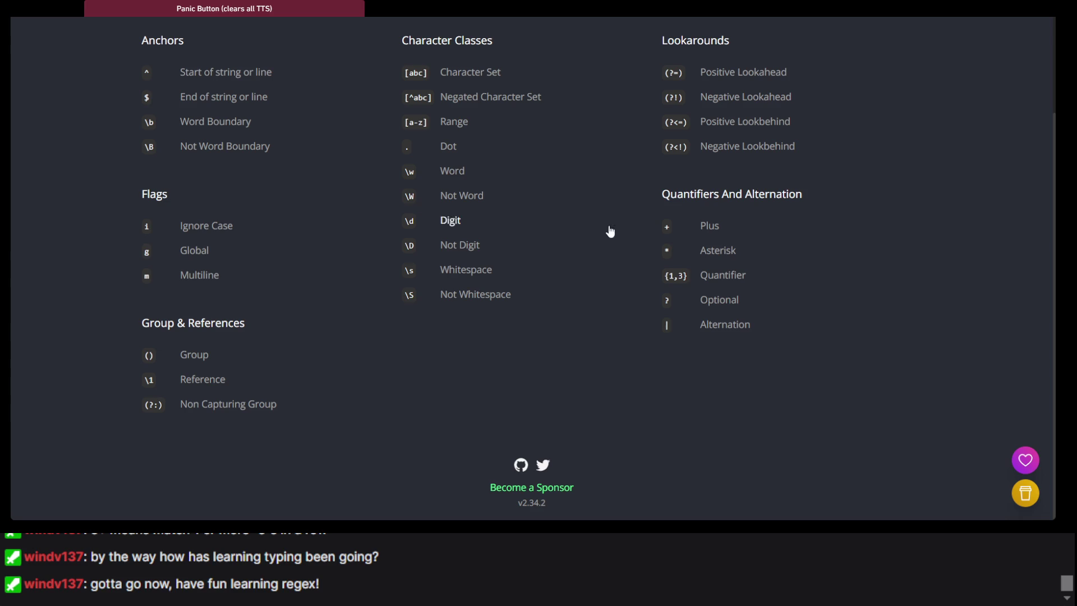
scroll(236, 308, up, 3)
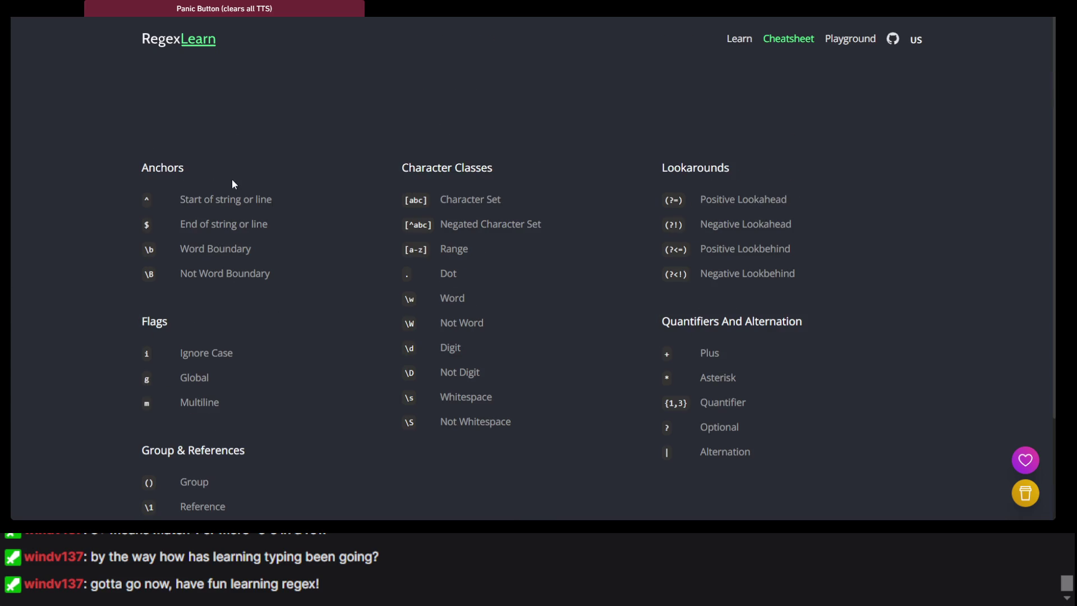
scroll(227, 146, down, 3)
scroll(253, 118, up, 3)
key(alt+Left)
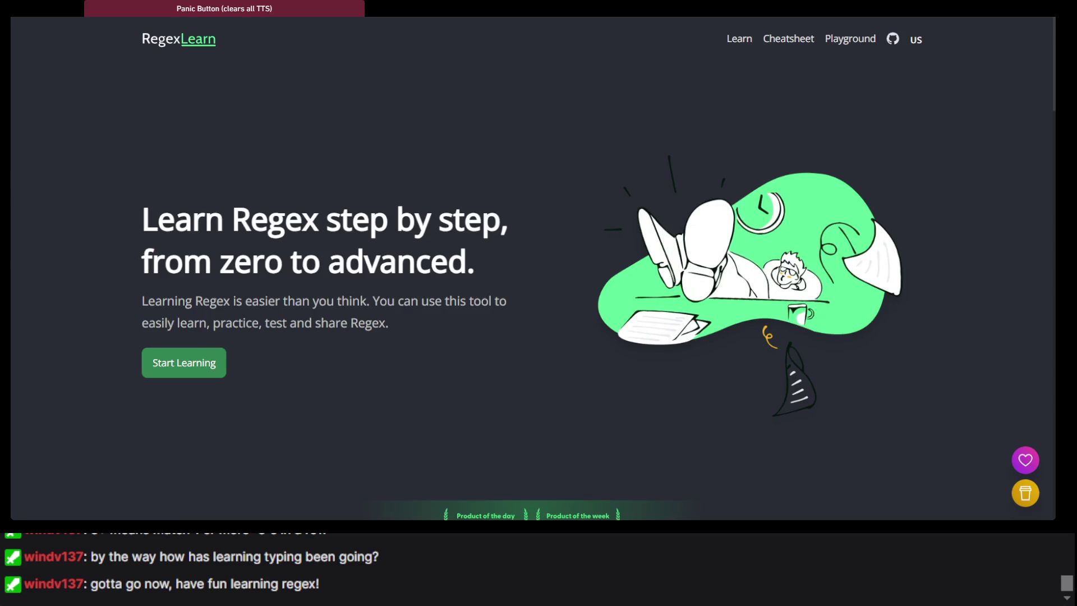
key(alt+Left)
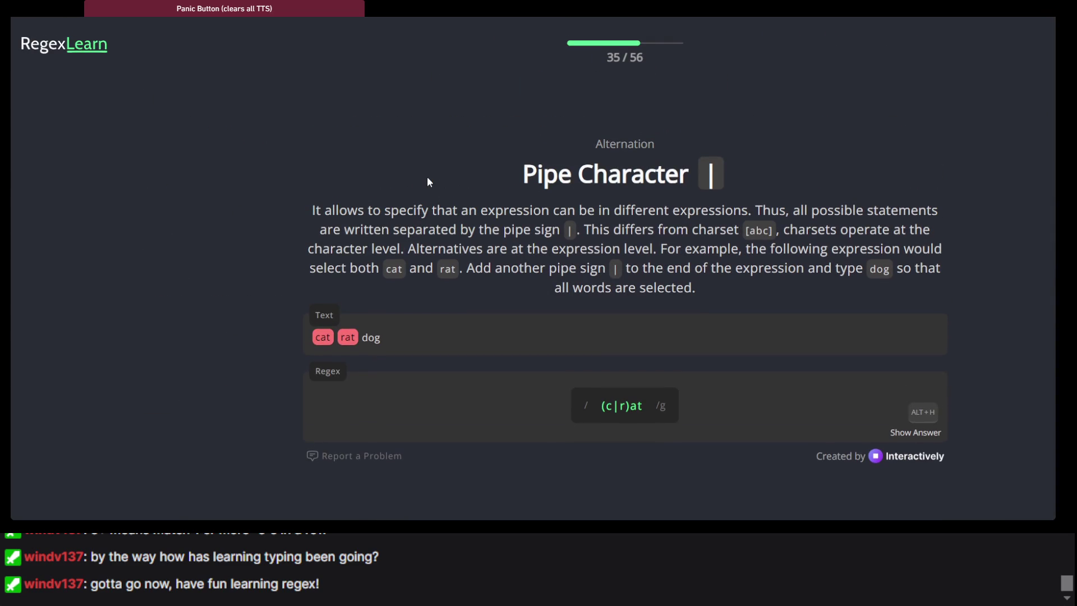
Step: Append |dog to the (c|r)at pattern so dog matches too
scroll(427, 176, down, 1)
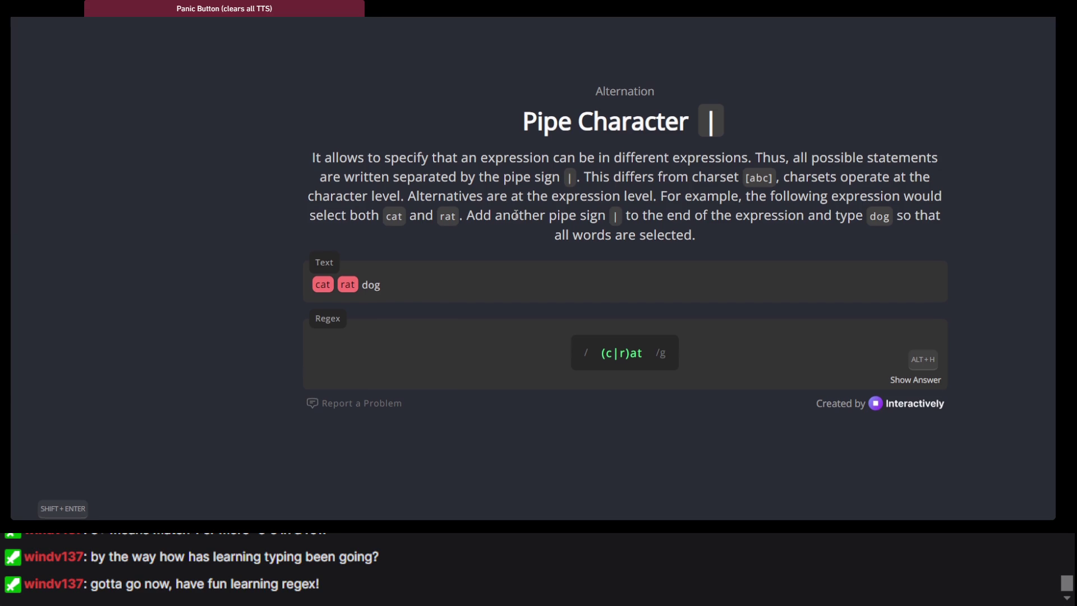
scroll(516, 214, down, 1)
scroll(516, 214, down, 1)
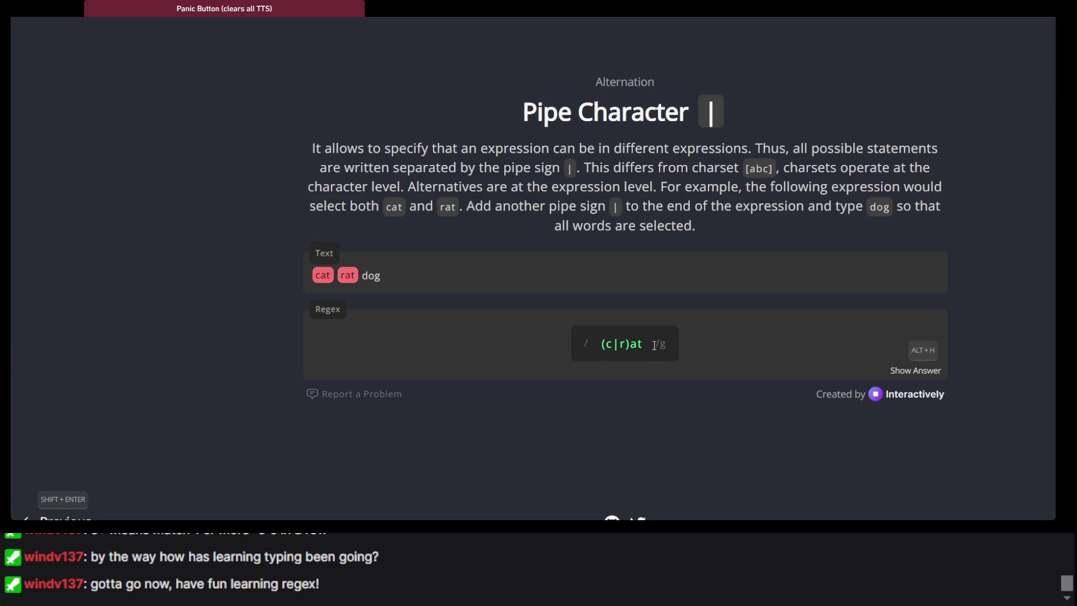
text(|)
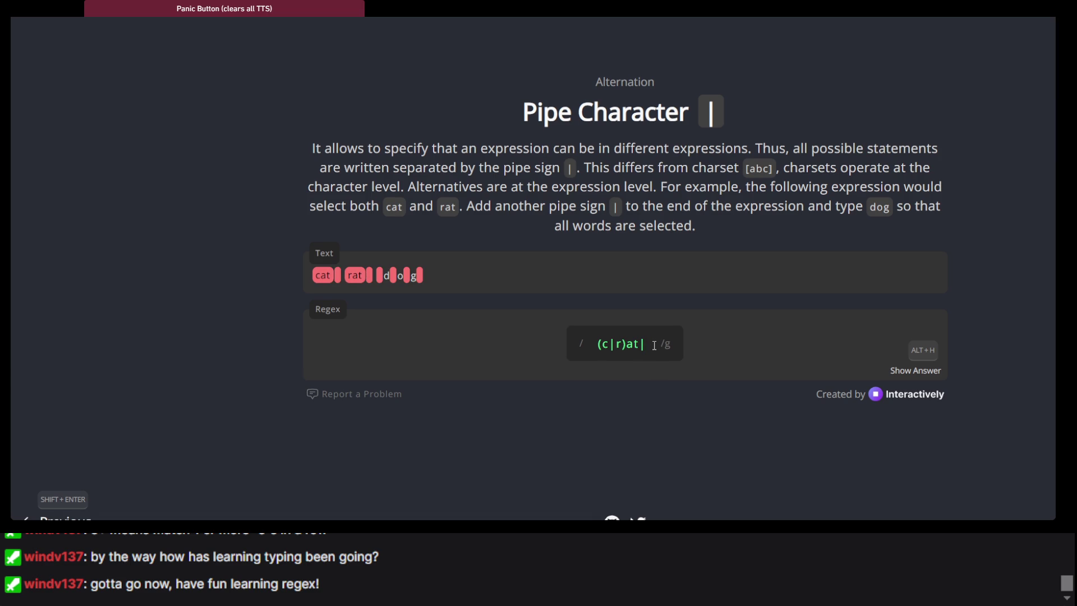
text(dog)
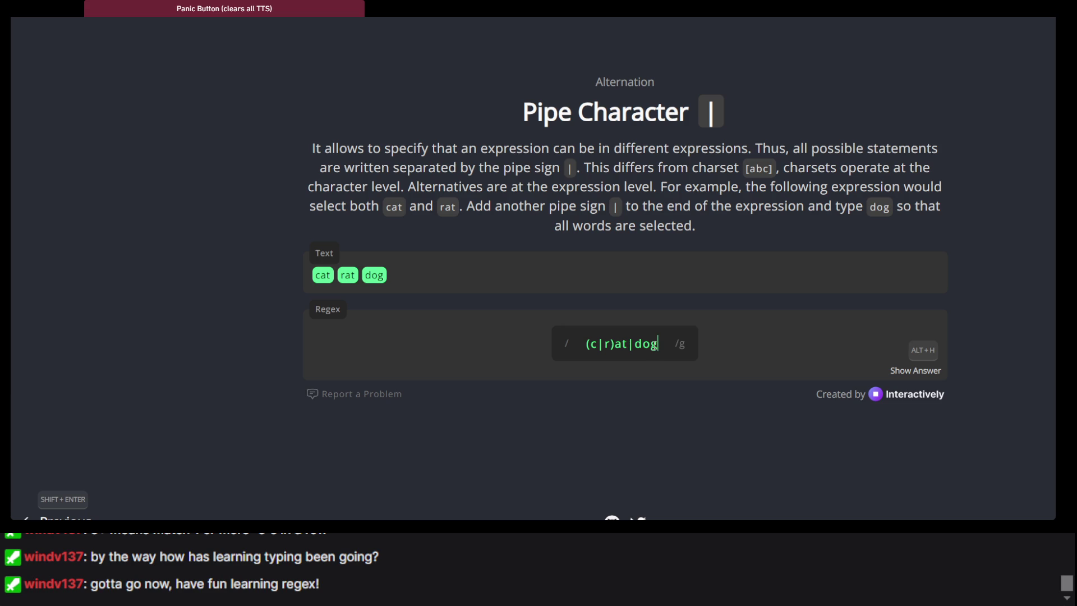
Step: Advance to the Escape Character lesson
key(Return)
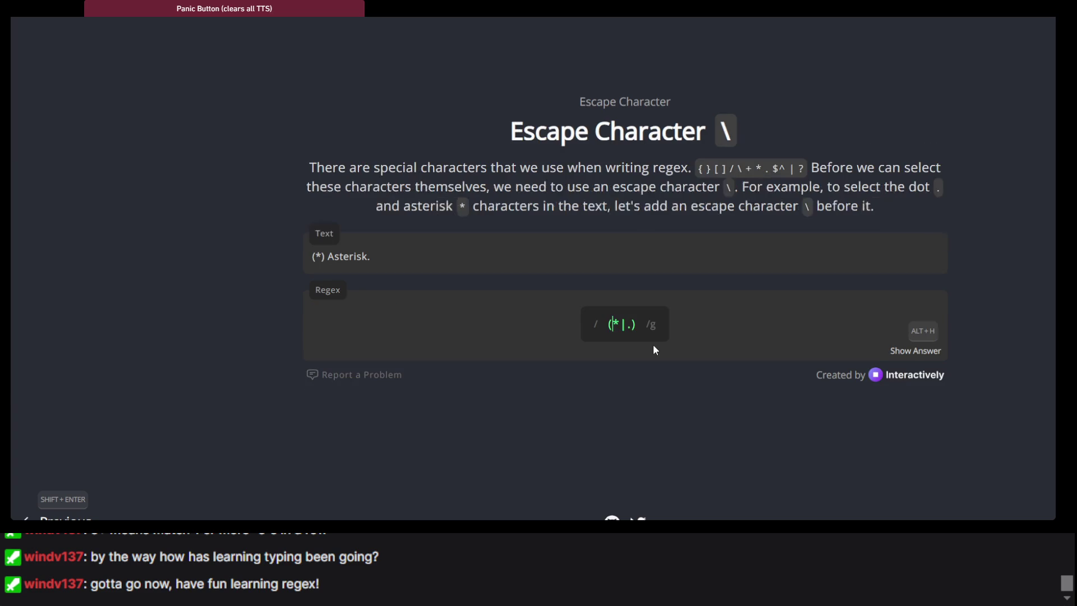
scroll(439, 265, up, 1)
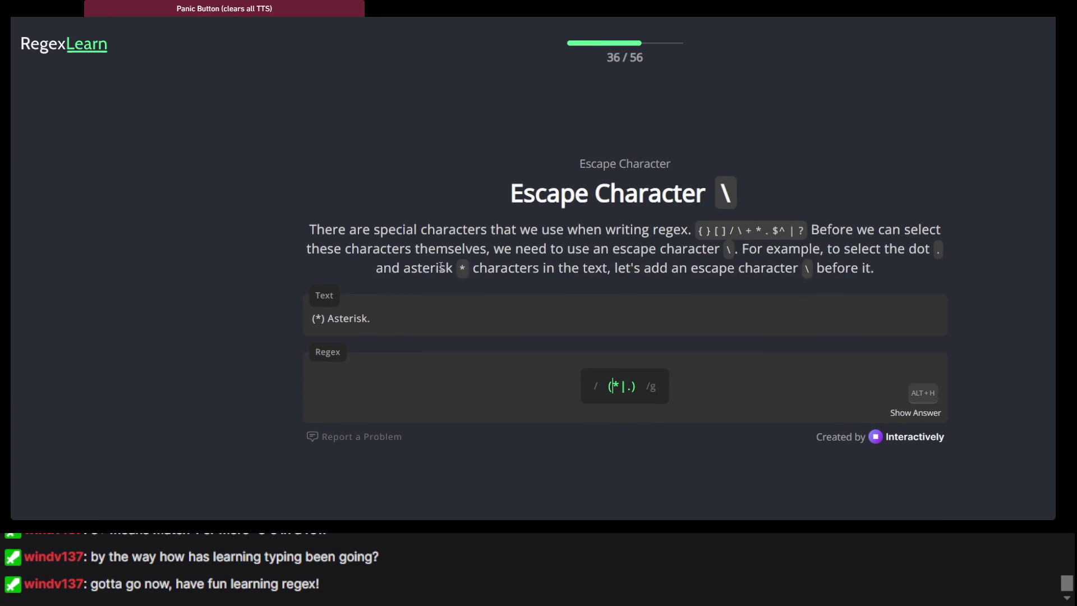
scroll(441, 267, down, 1)
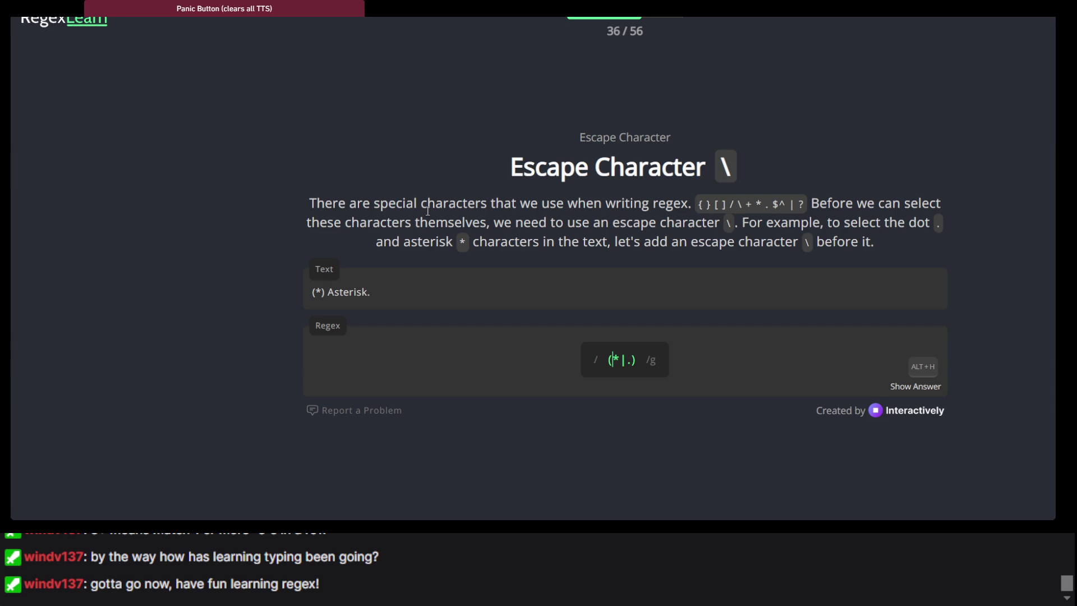
Step: Escape the asterisk and the dot as (\*|\.) and submit the answer
text(\)
key(BackSpace)
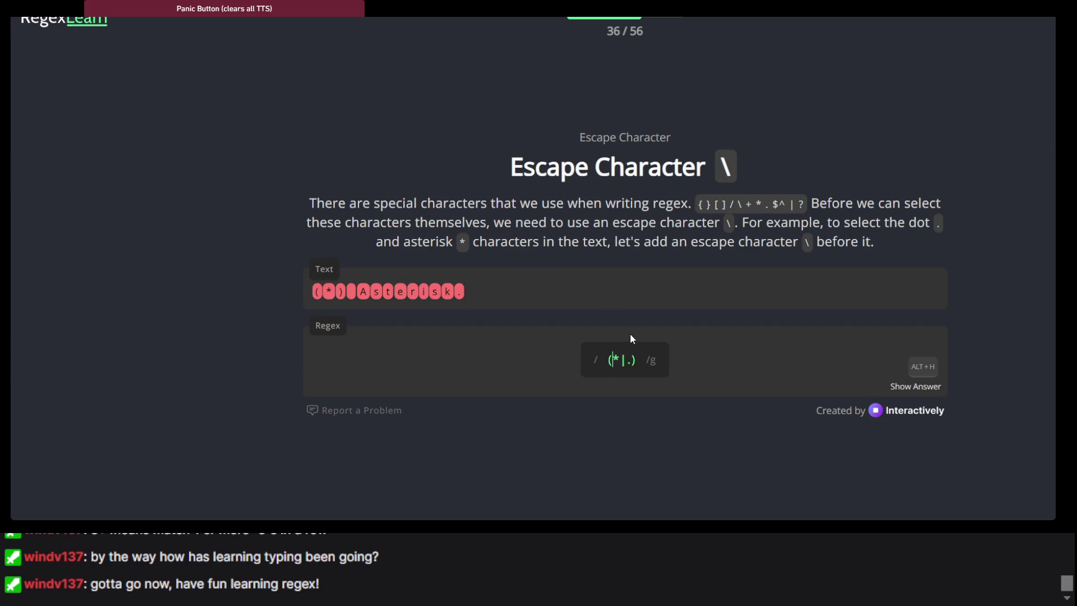
text(\)
click(632, 355)
text(\)
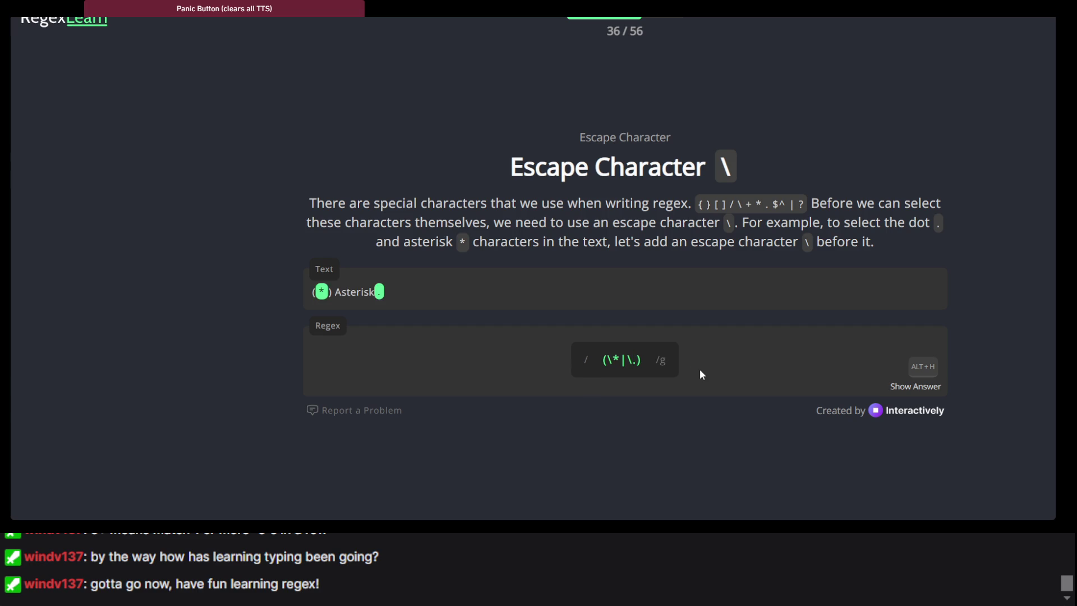
key(Return)
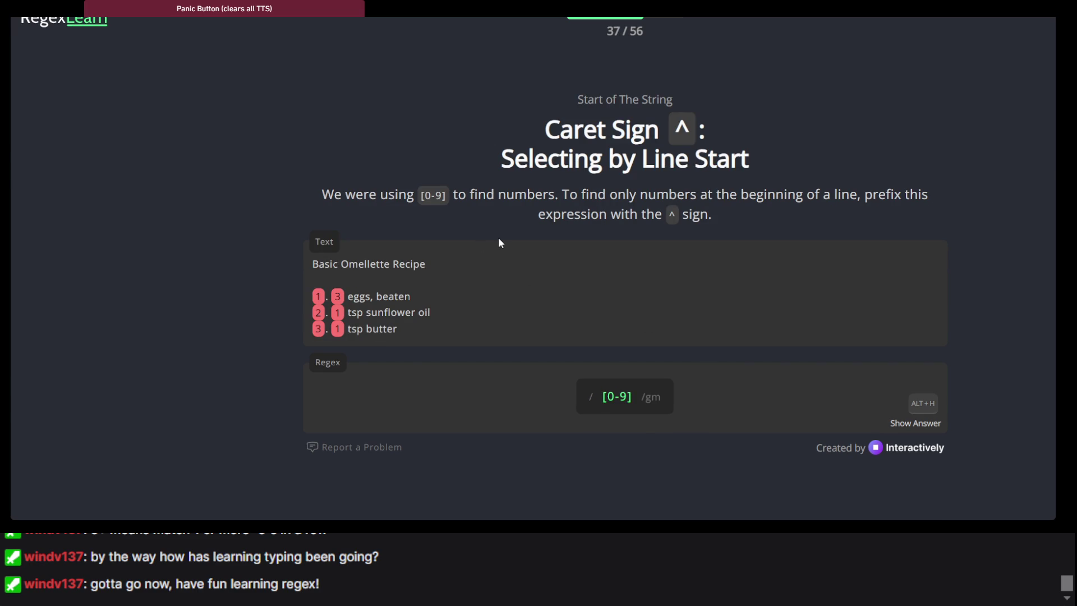
Step: Prefix [0-9] with ^ so only numbers at line starts match
scroll(447, 204, down, 1)
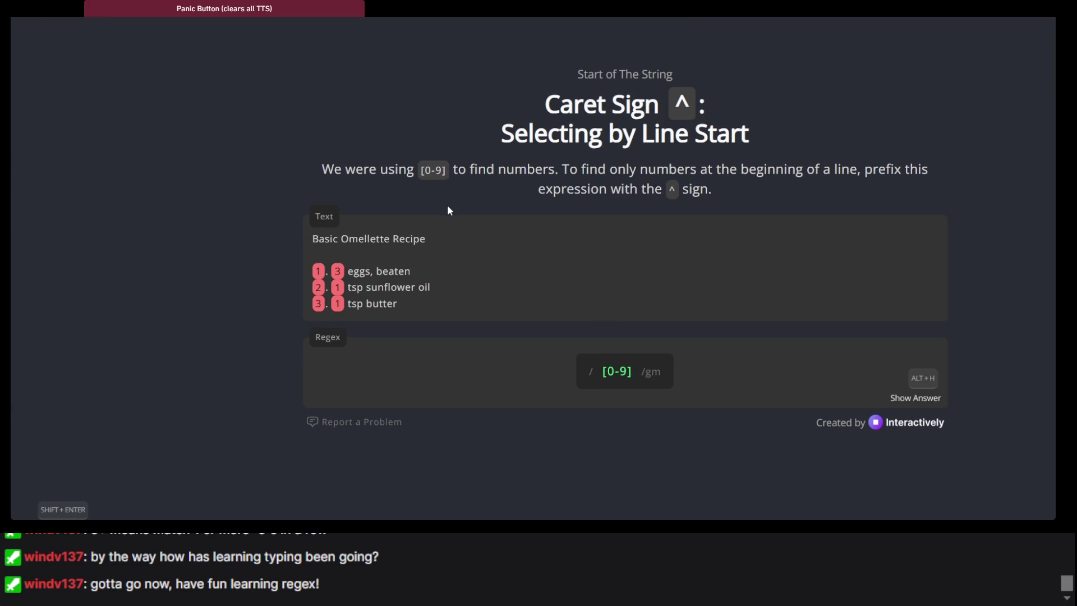
scroll(448, 209, up, 1)
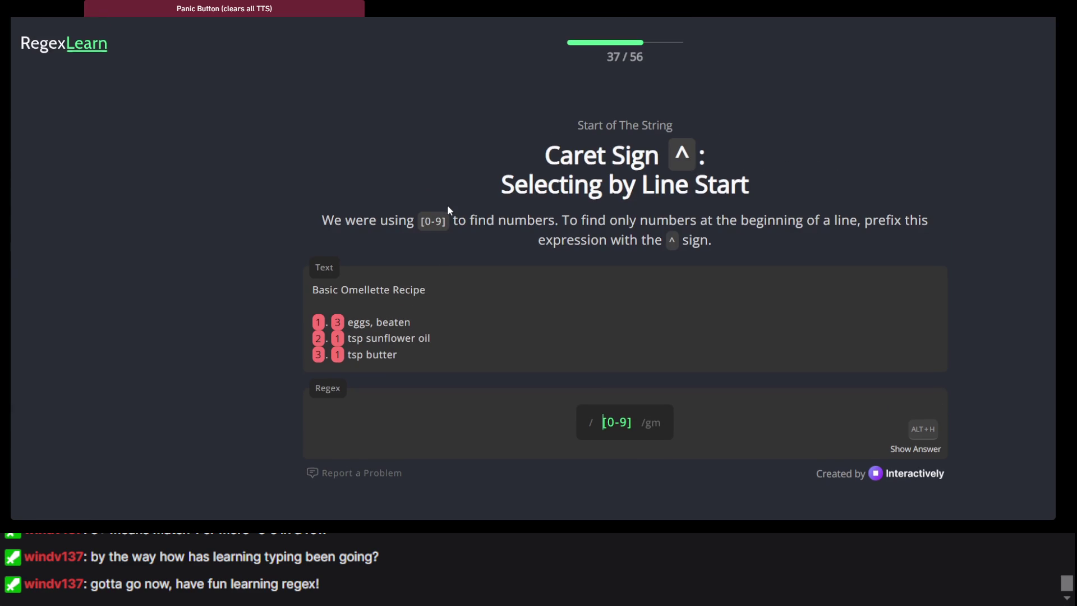
scroll(447, 209, down, 2)
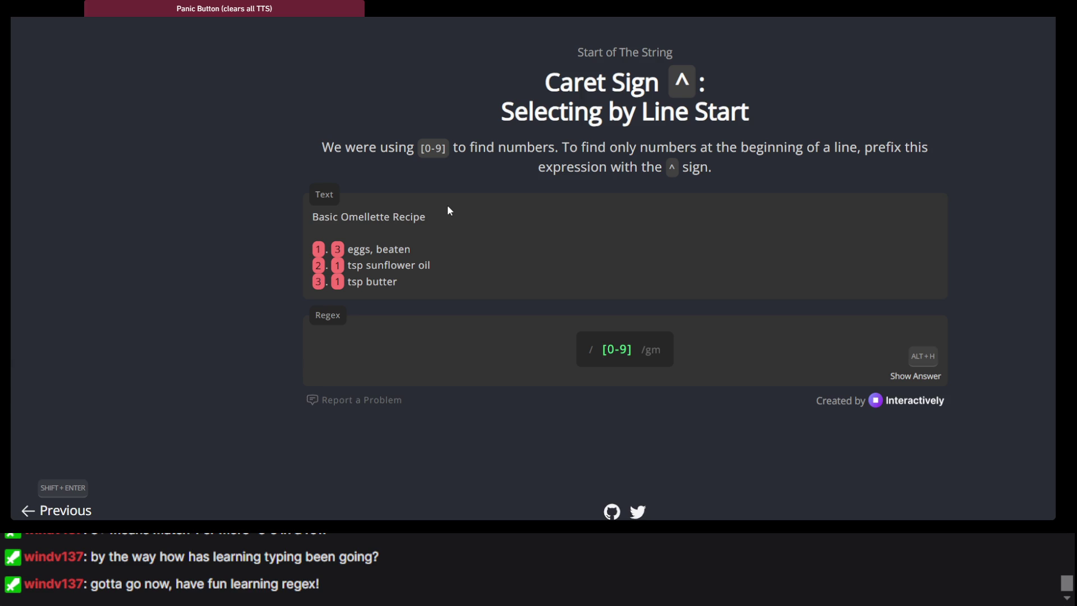
text(^)
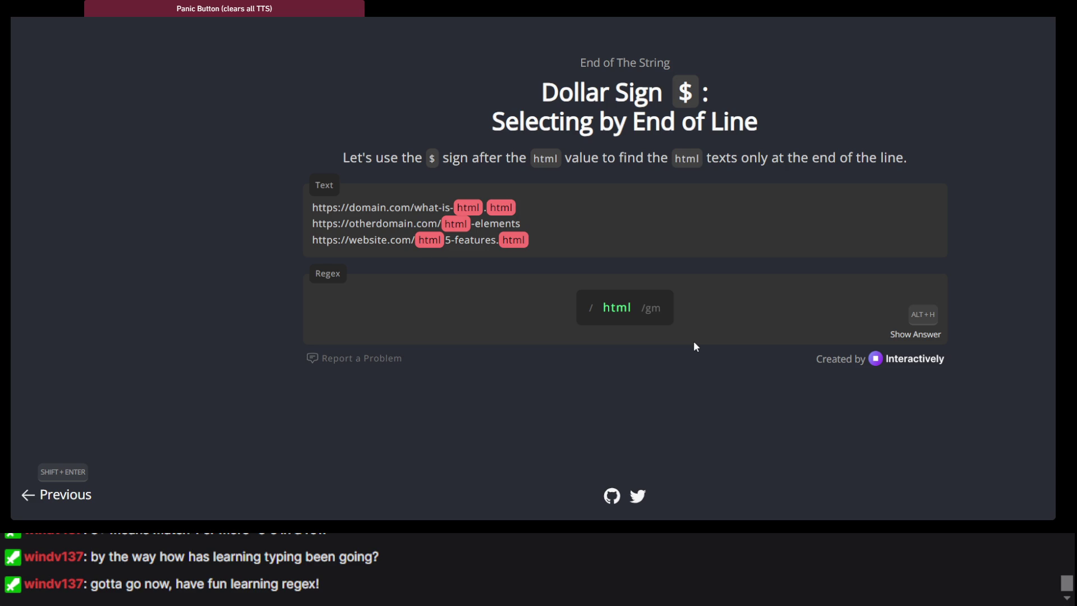
Step: Answer the Dollar Sign lesson with html$ and Word Character with \w
text($)
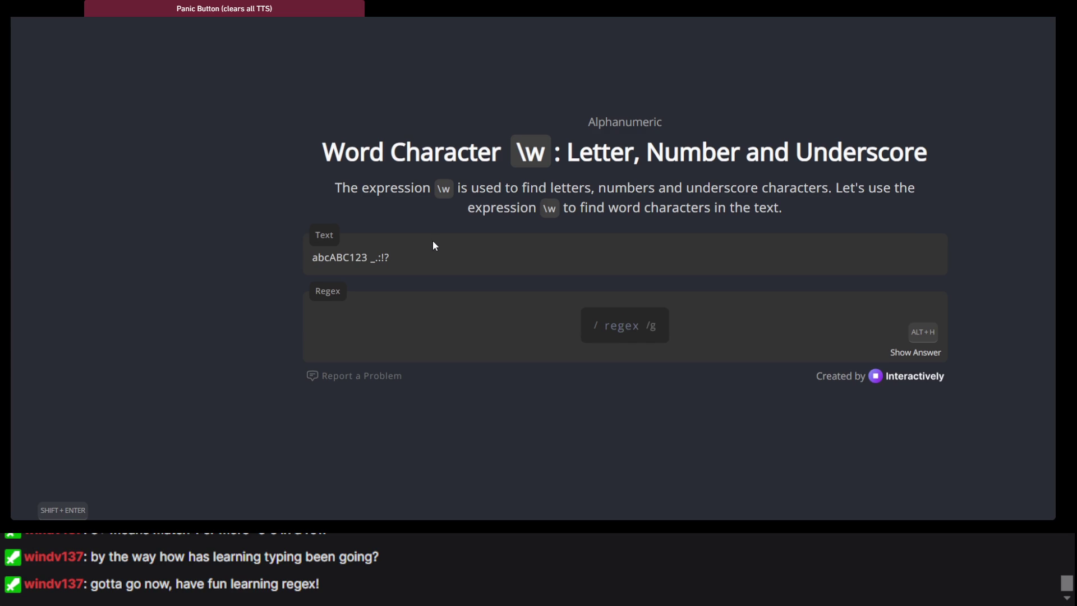
text(\w)
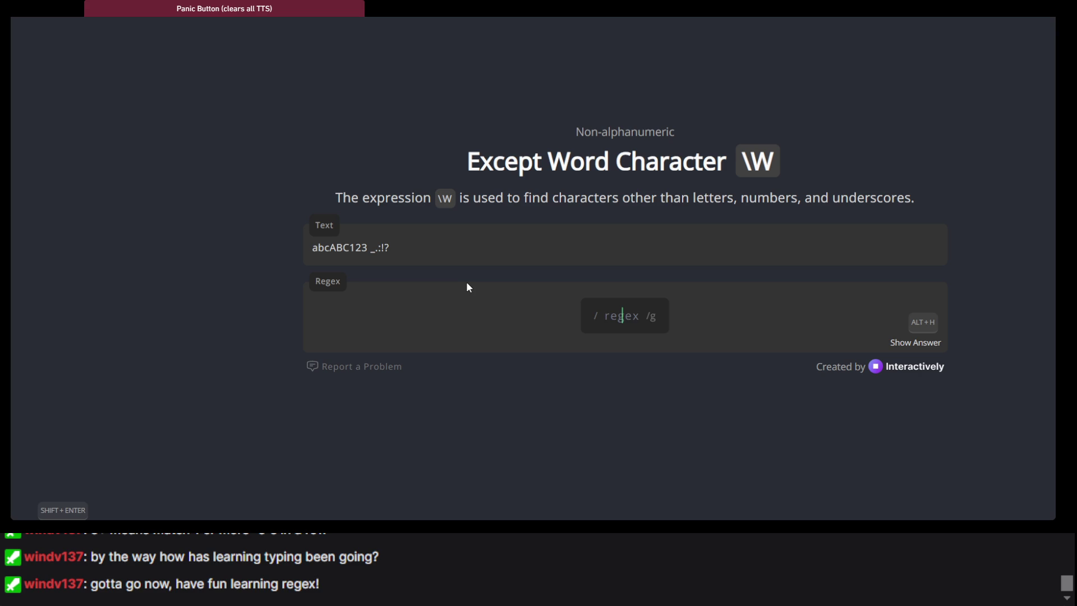
Step: Solve the non-word, digit and non-digit lessons with \W, \d and \D
text(\2)
text(w)
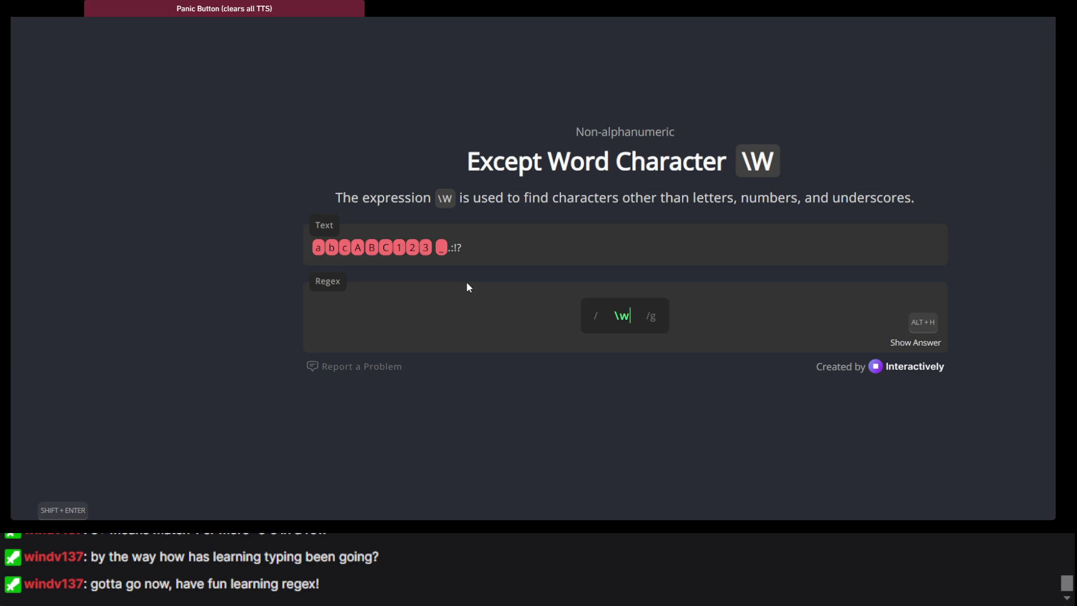
text(W)
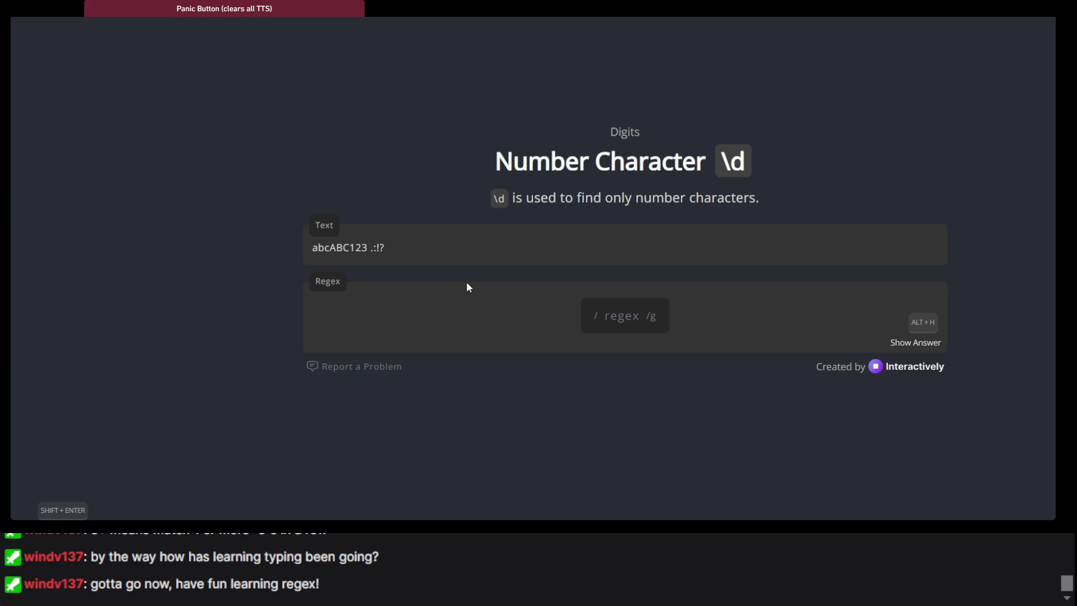
text(\d)
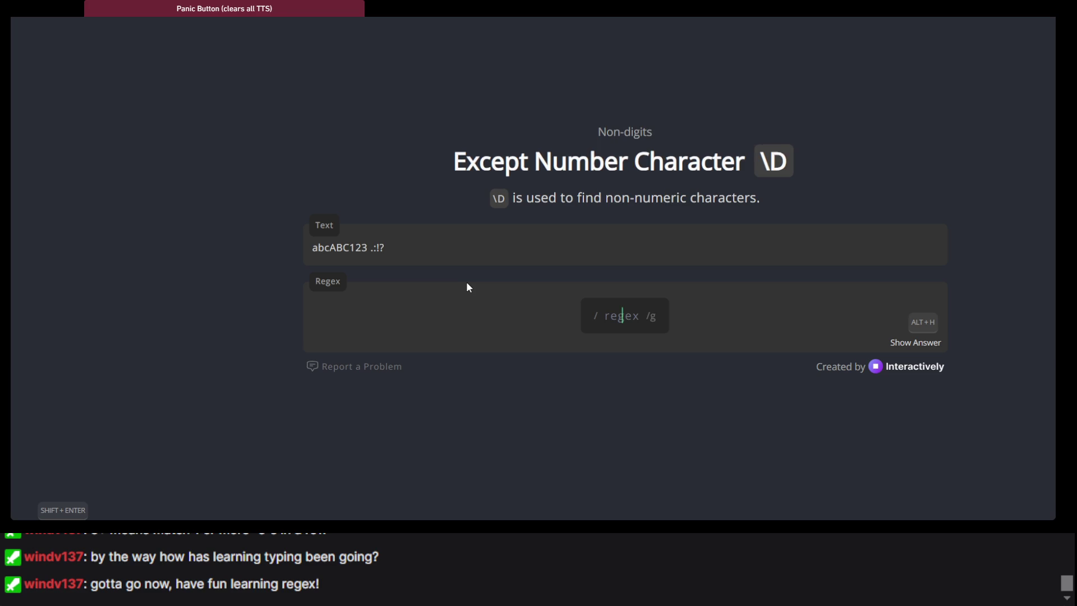
text(\d)
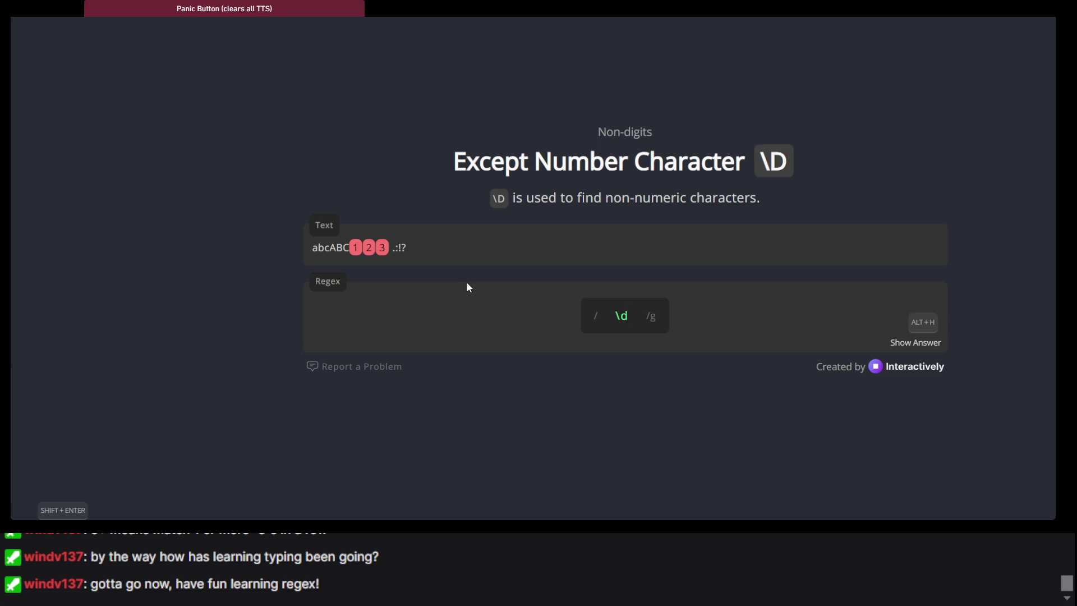
key(BackSpace)
text(D)
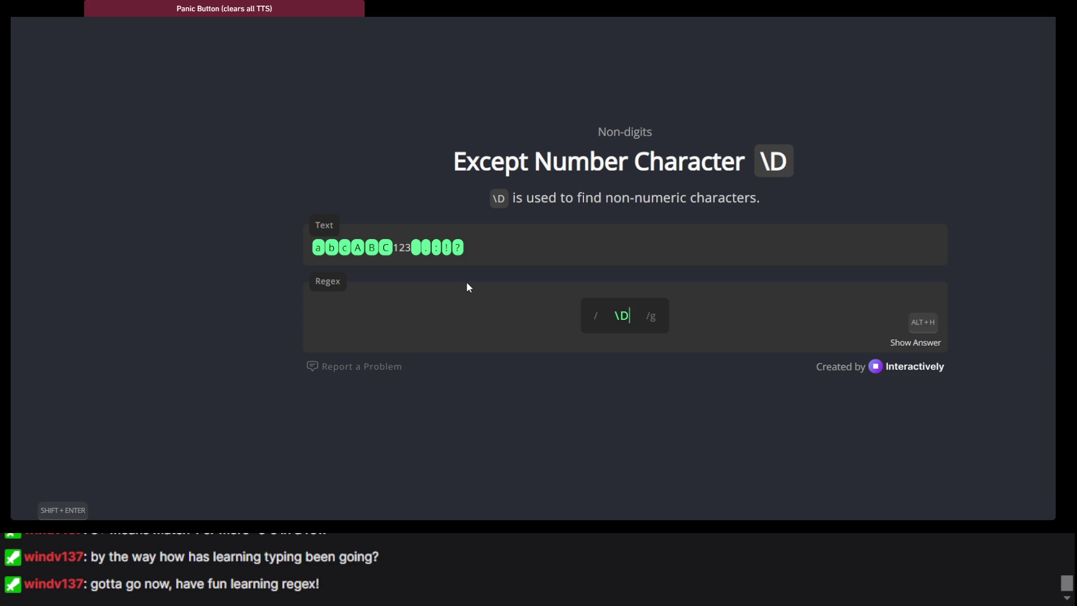
key(Return)
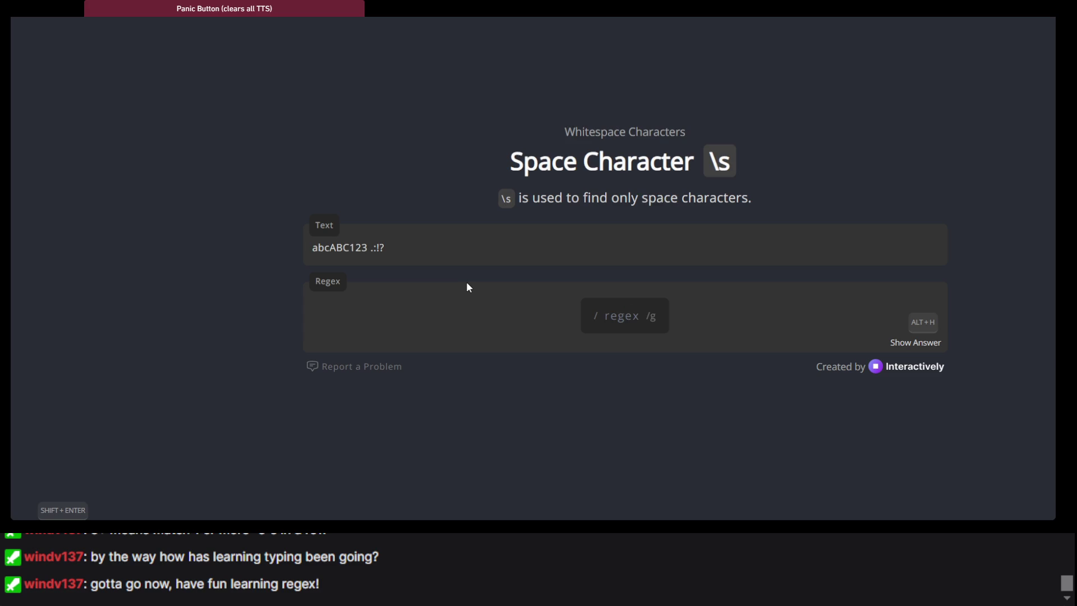
Step: Solve the space and non-space lessons with \s and \S
text(\s)
key(Return)
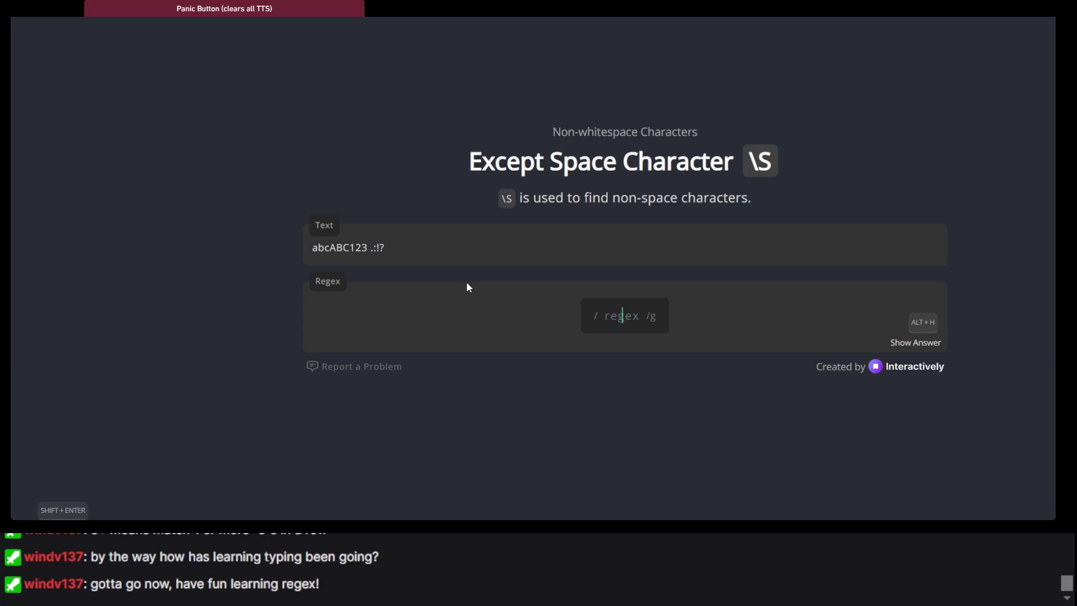
text(\S)
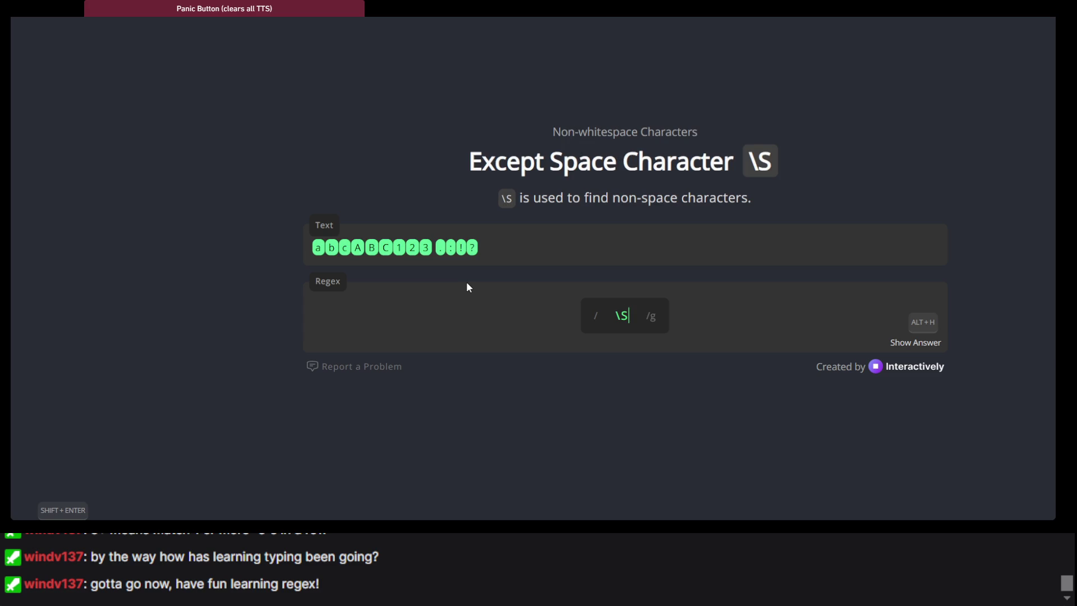
key(Return)
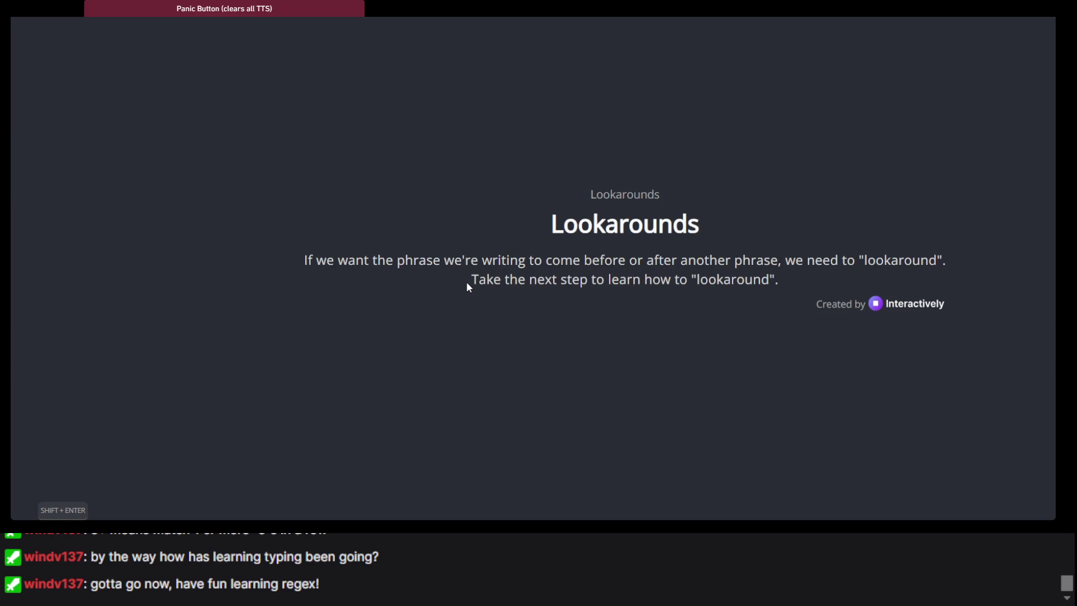
Step: Continue past the Lookarounds introduction to the Positive Lookahead exercise
scroll(467, 287, down, 1)
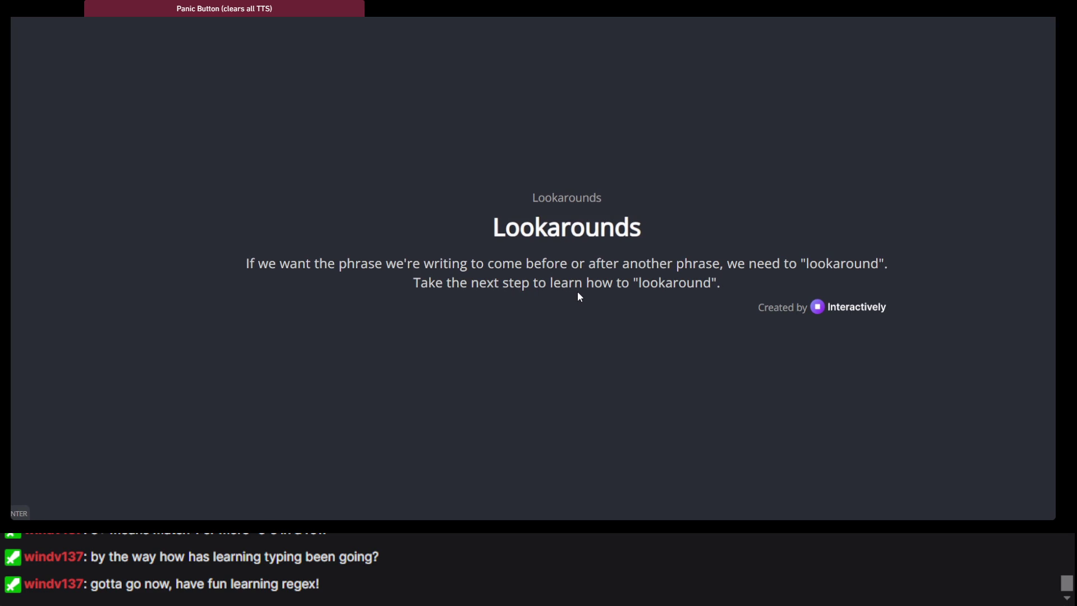
scroll(579, 296, up, 1)
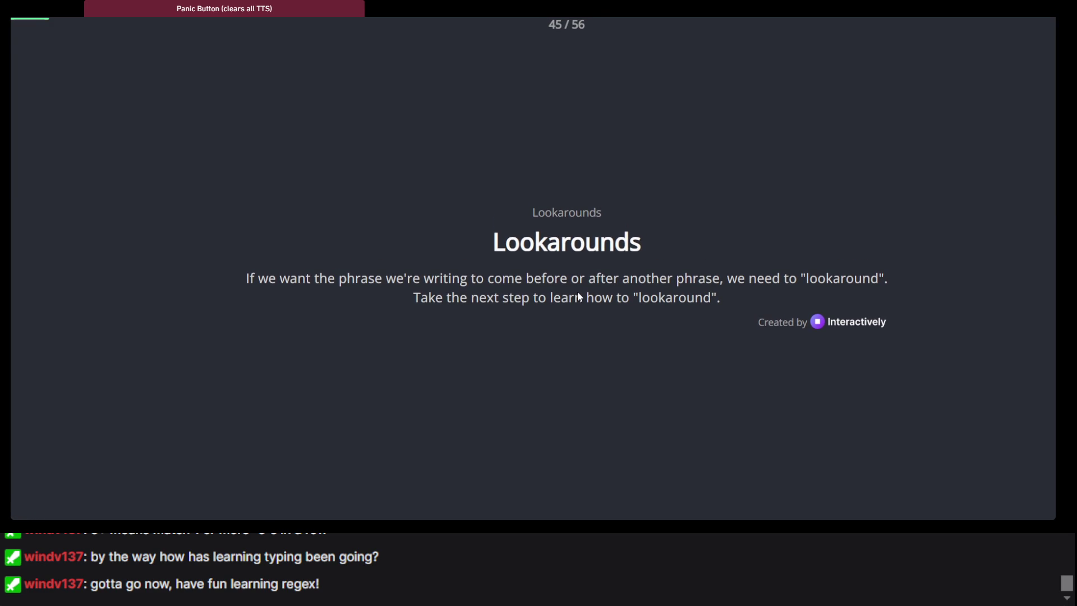
key(Return)
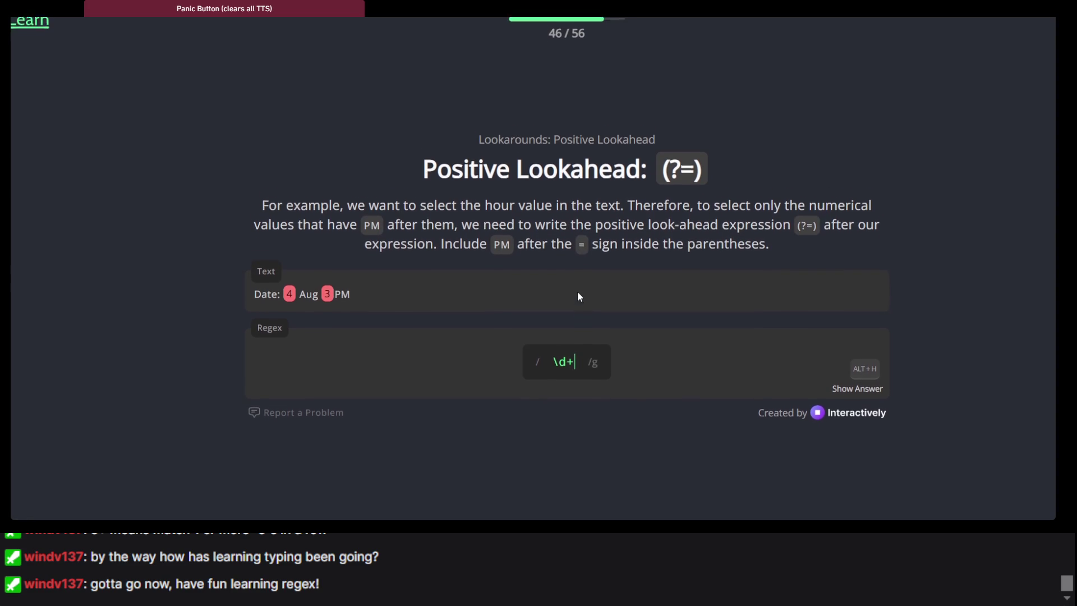
Step: Add the lookahead (?=PM) after \d+ in the regex field
scroll(577, 291, down, 1)
scroll(578, 293, up, 2)
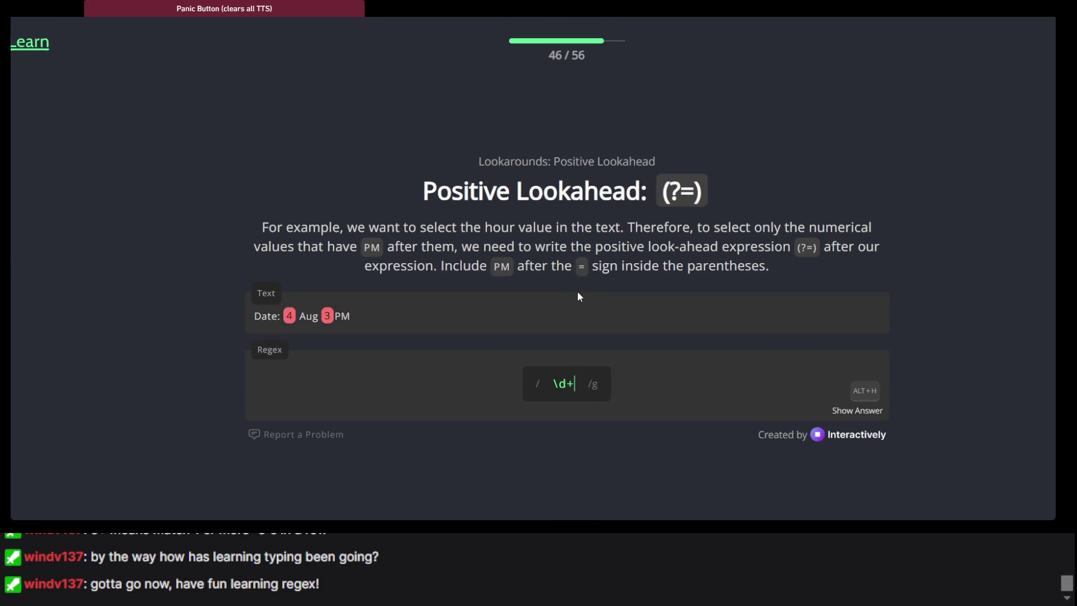
scroll(578, 293, down, 1)
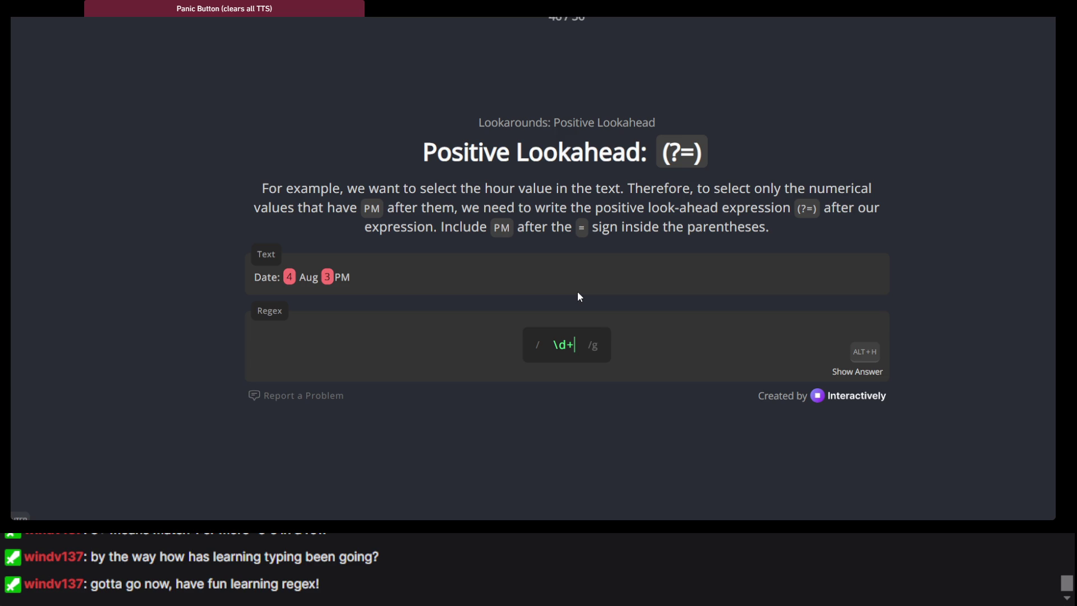
text(()
text(?)
text(=)
text(PM)
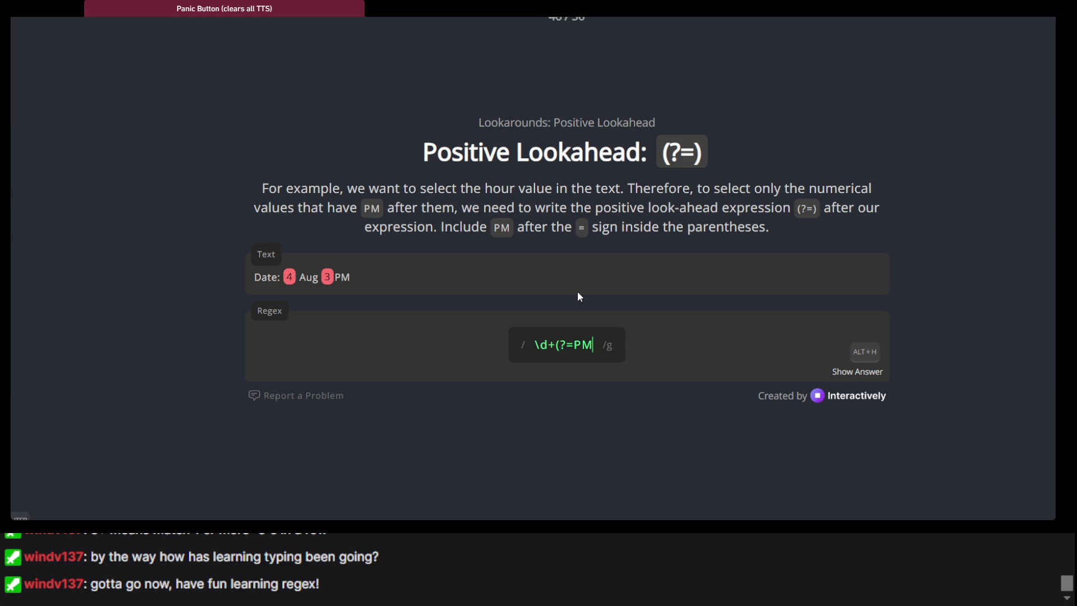
text())
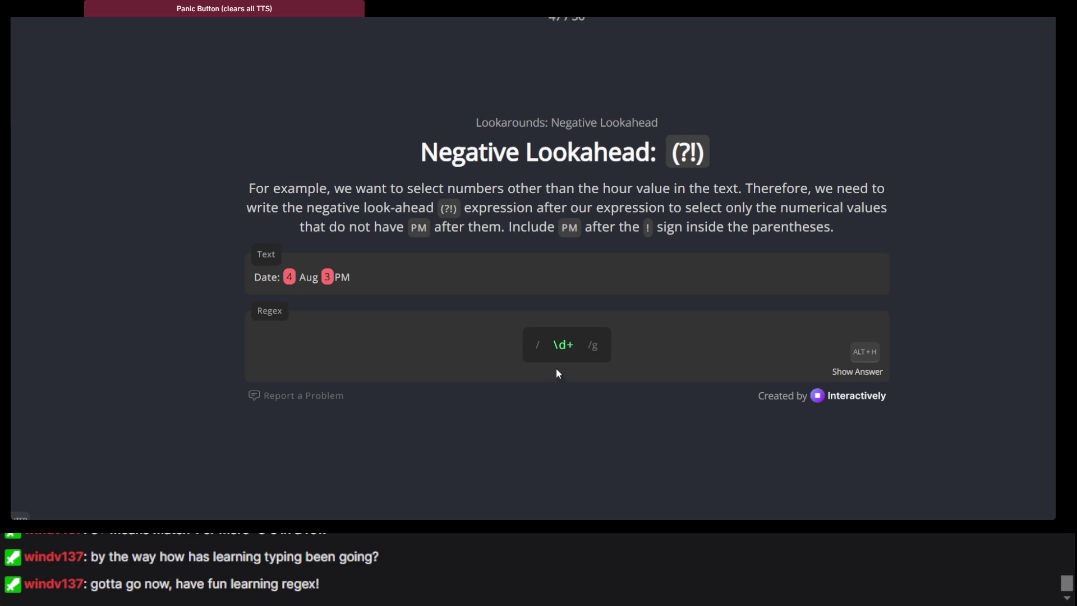
Step: Append the negative lookahead (?!PM) after \d+ so only 4 matches
click(578, 343)
text((?!)
text())
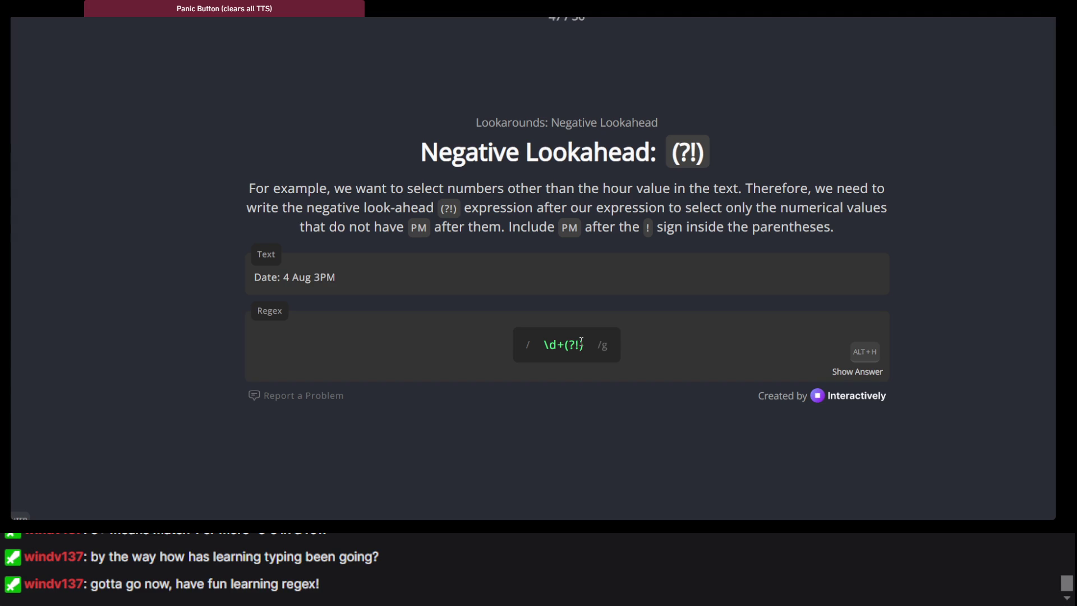
text(PM)
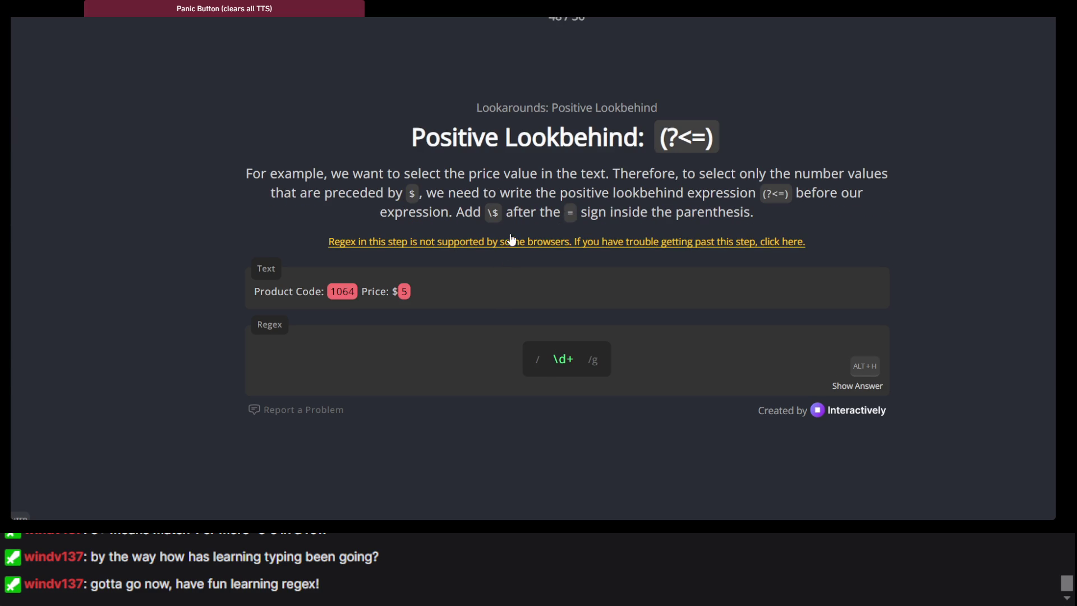
Step: Read the Positive Lookbehind instructions, then go back to the Negative Lookahead step showing \d+(?!PM)
scroll(544, 140, up, 1)
scroll(543, 137, down, 1)
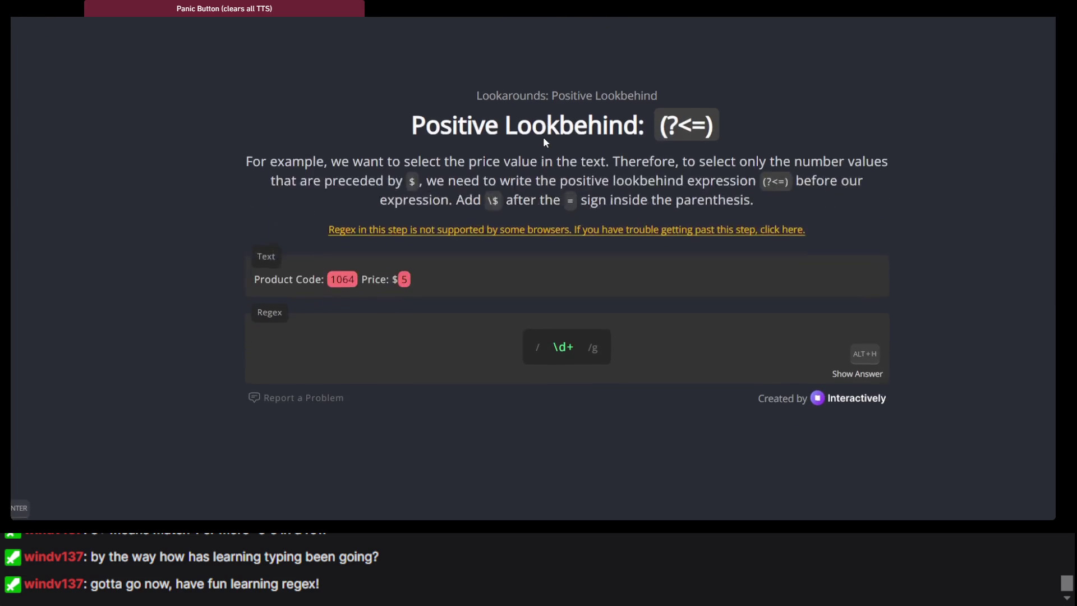
triple_click(540, 166)
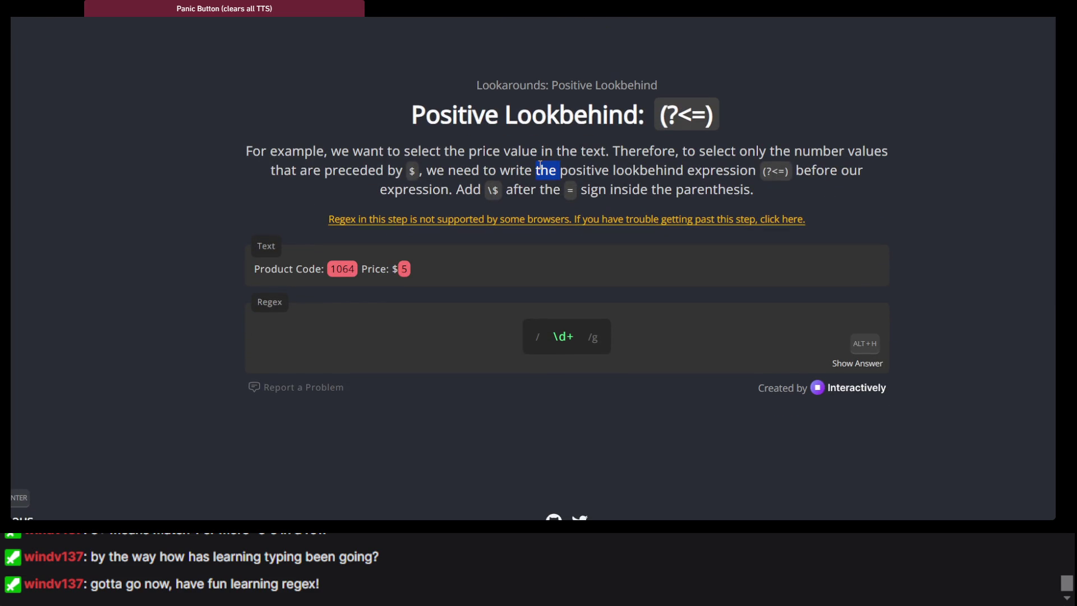
click(540, 165)
key(alt+Left)
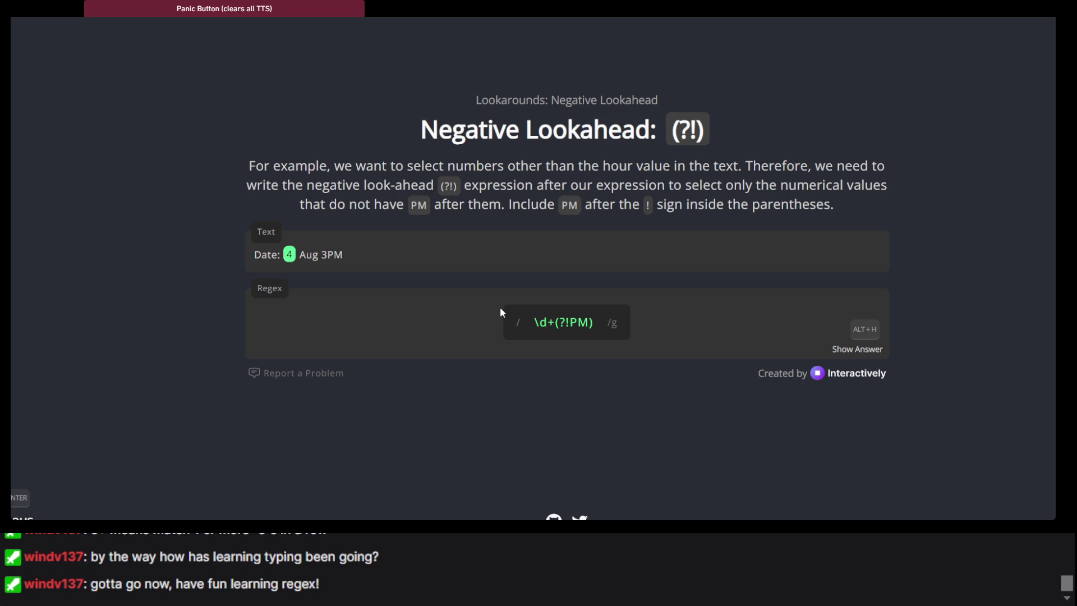
Step: Step forward again to the Positive Lookbehind lesson, where \d+ matches 1064 and 5
key(Return)
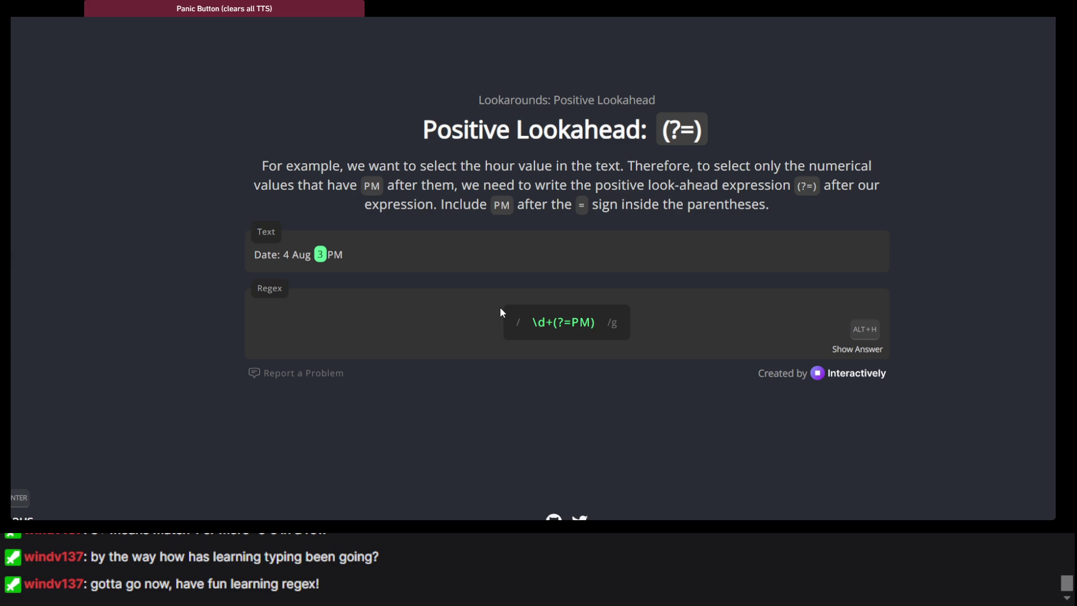
key(Return)
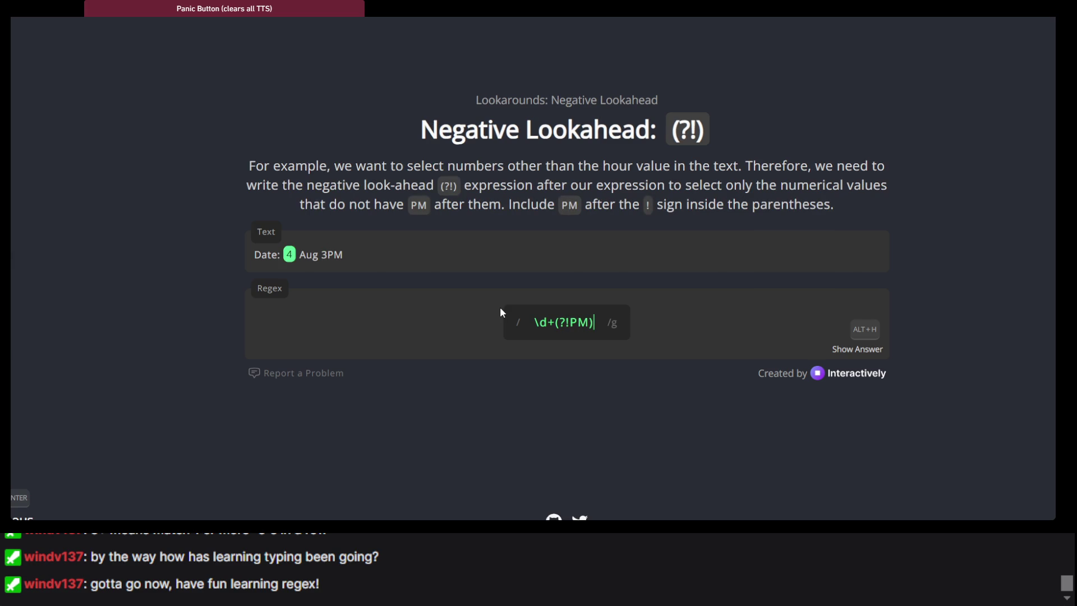
key(Return)
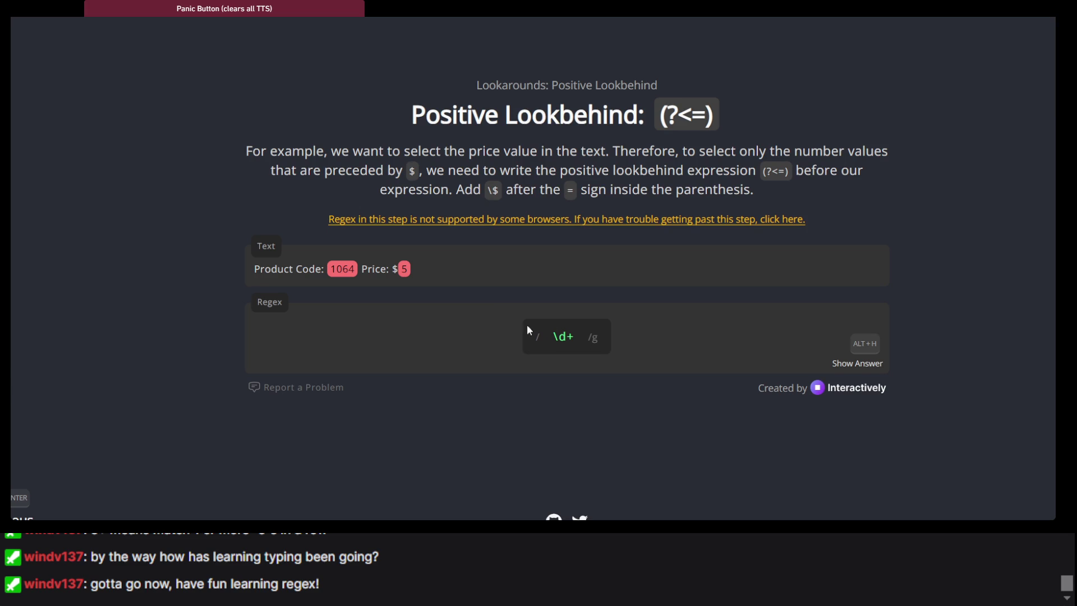
Step: Build the lookbehind (?<=\$)\d+ in the regex field so only the price 5 matches
click(581, 348)
click(553, 334)
text(()
text(?<=)
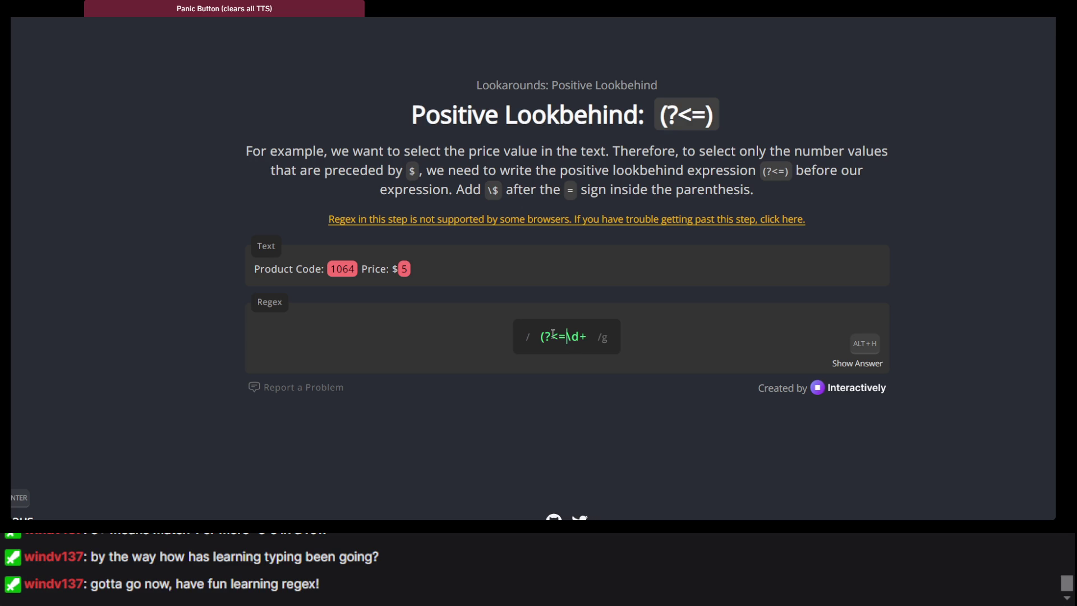
text($))
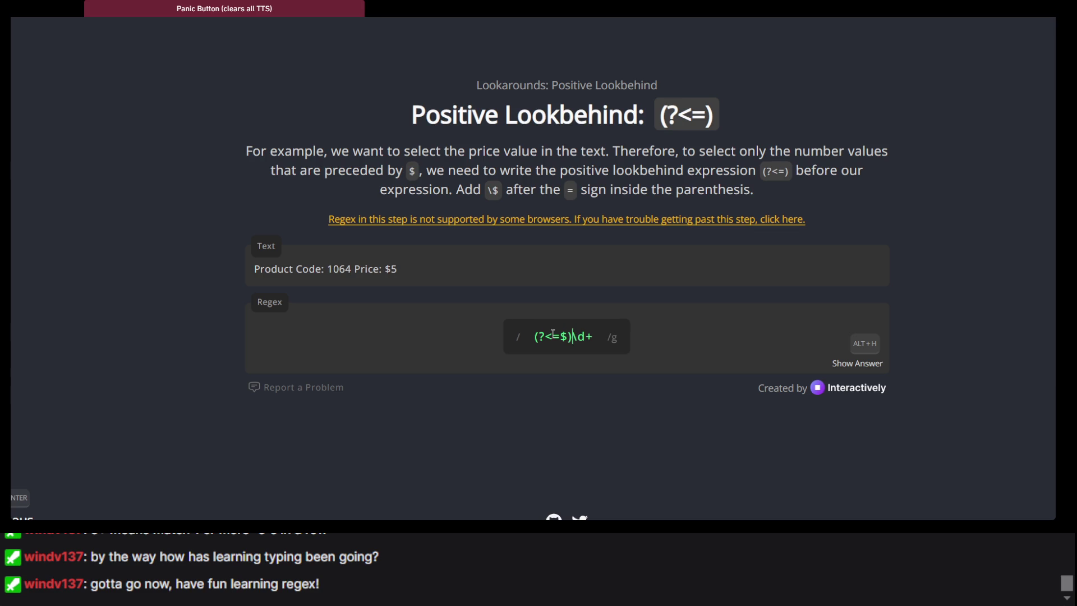
double_click(566, 343)
click(562, 339)
text(\)
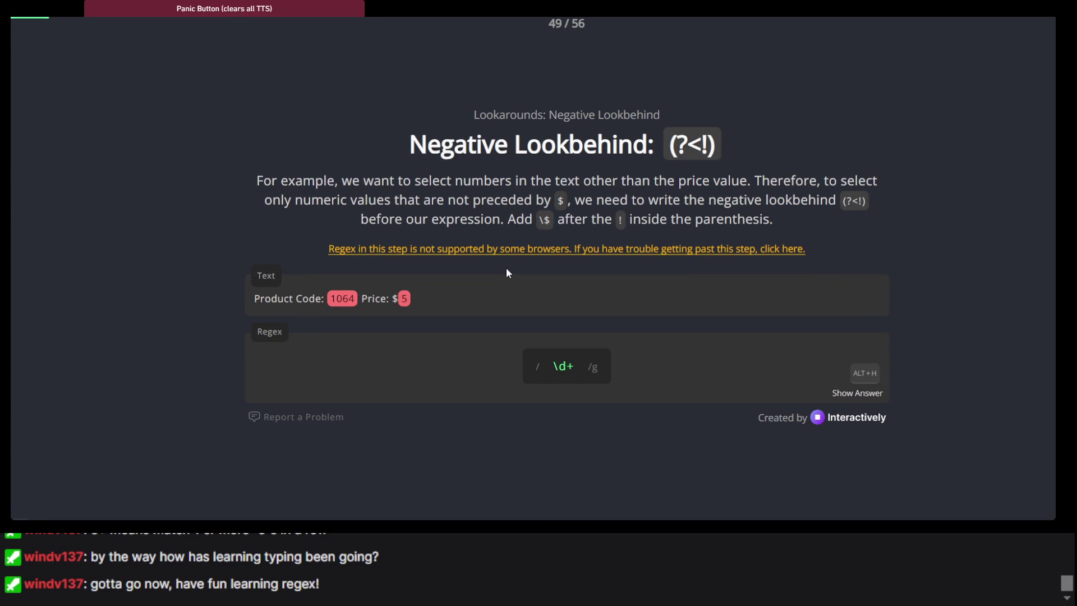
Step: Prefix \d+ with (?<!\$) so only 1064 matches, then advance to the Flags introduction
scroll(507, 270, down, 1)
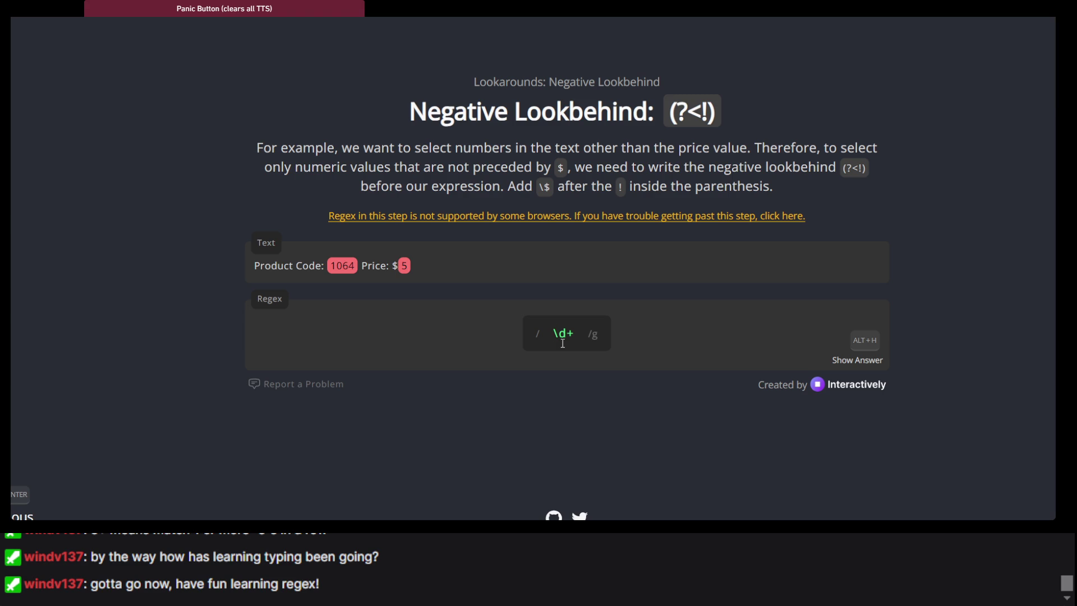
text(()
text(?)
text(,)
key(BackSpace)
text(<)
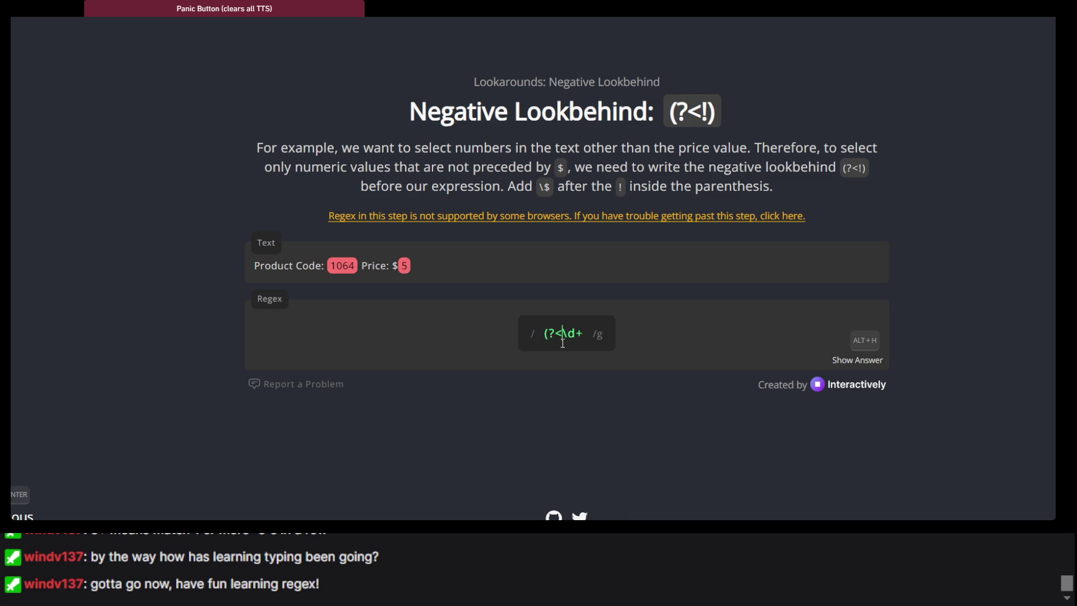
text(!)
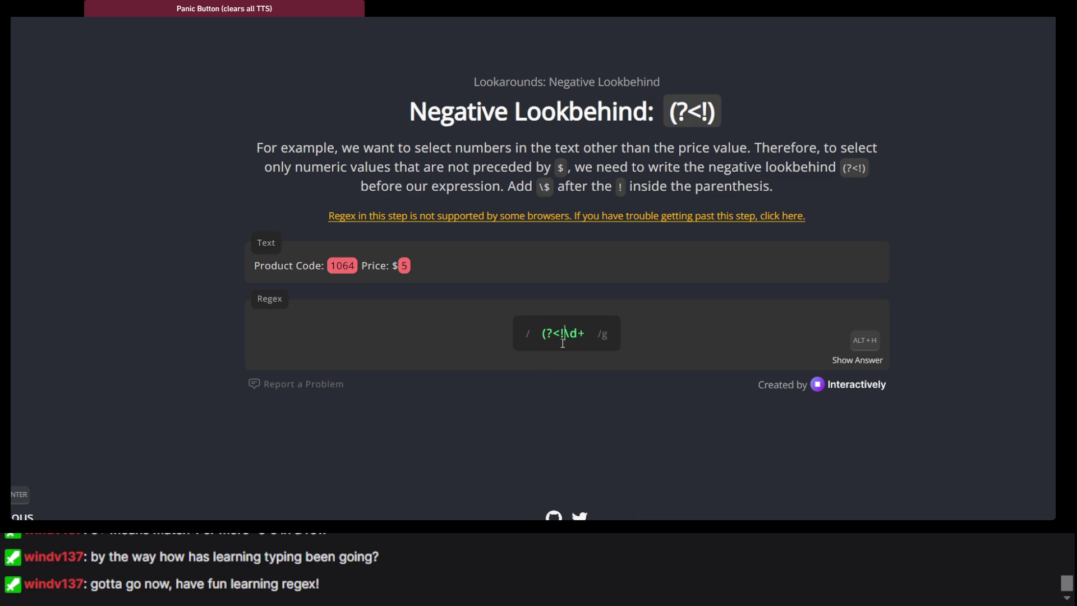
text(\)
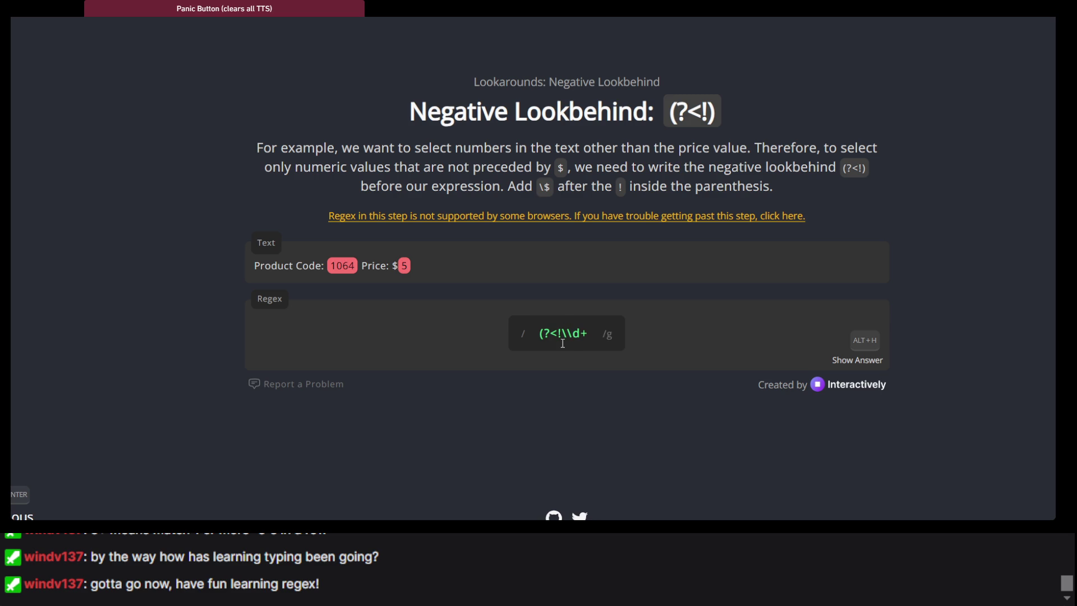
text($))
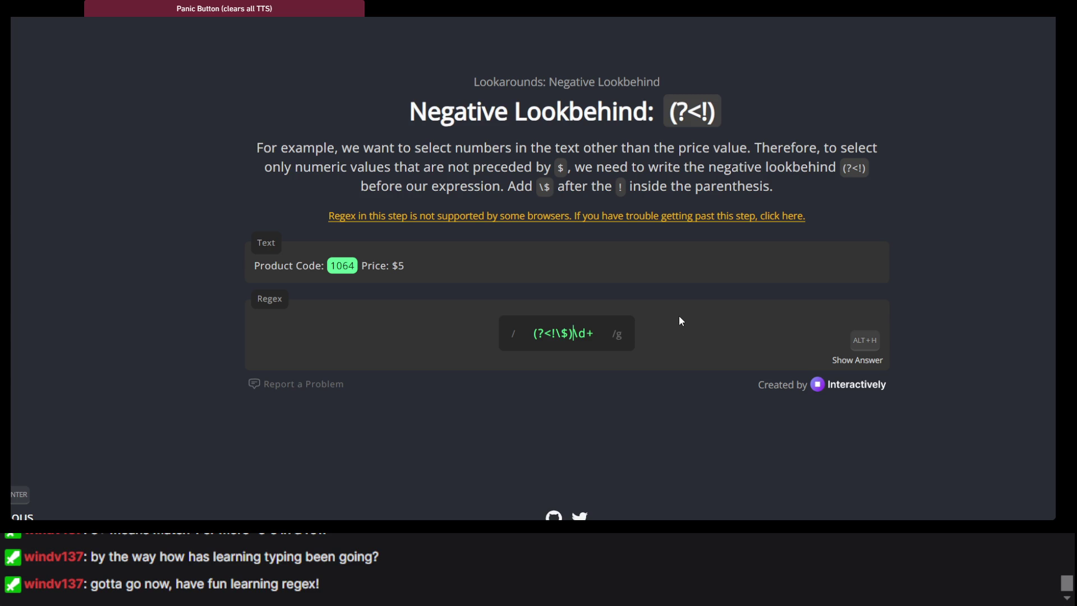
key(Return)
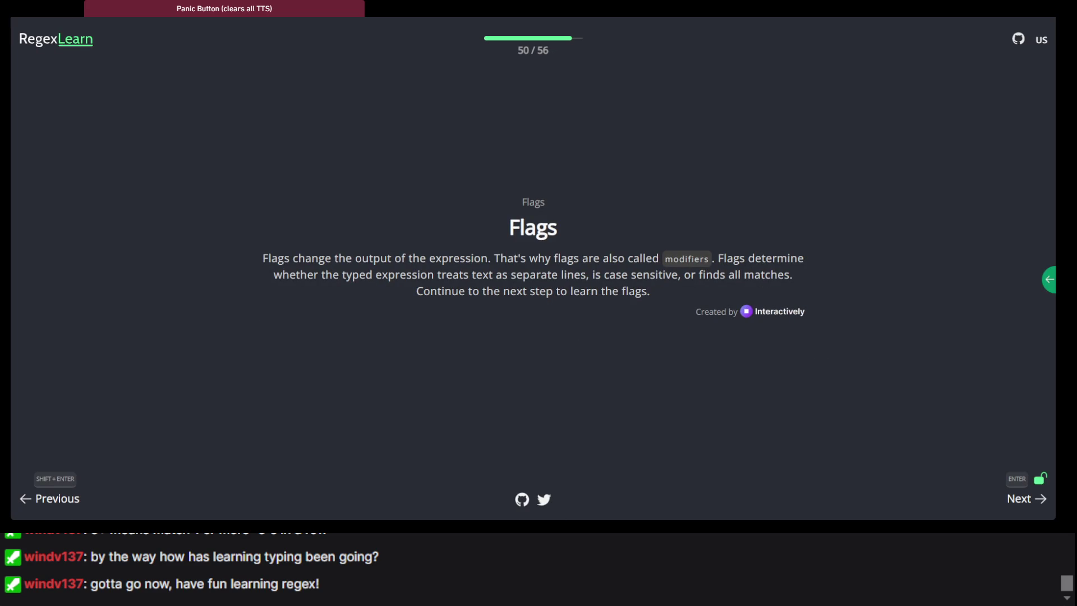
Step: Go to the RegexLearn home page and open the Cheatsheet
click(76, 40)
scroll(248, 168, down, 5)
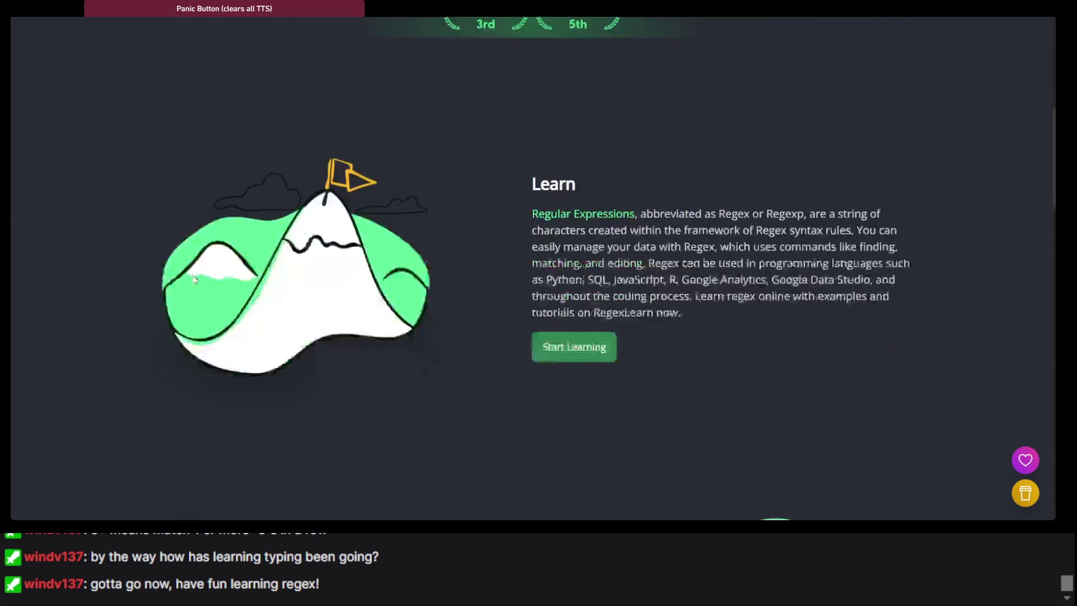
scroll(741, 81, up, 5)
click(788, 38)
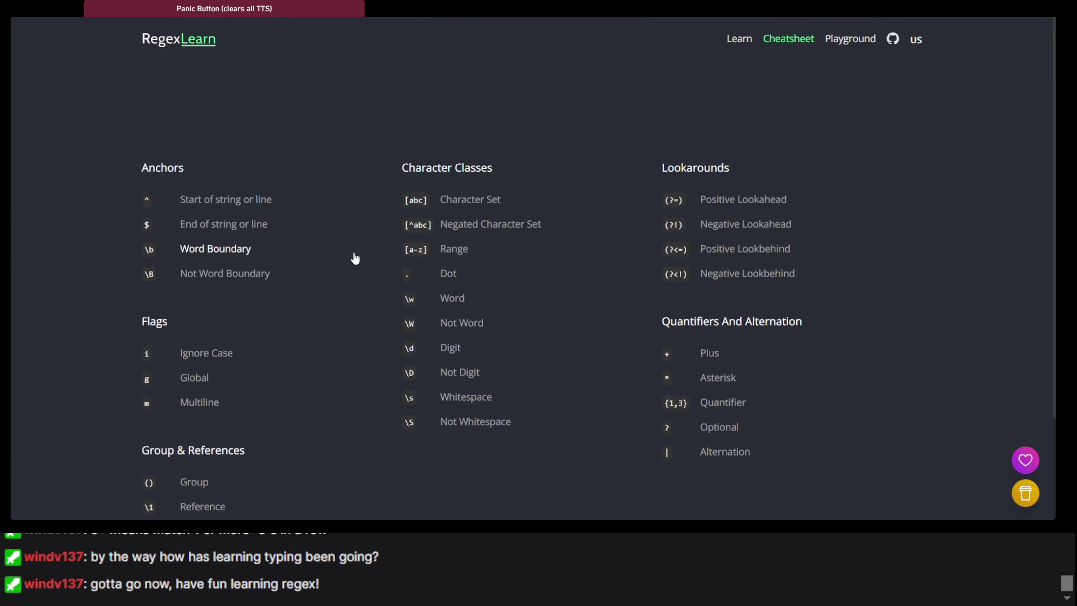
scroll(355, 258, down, 2)
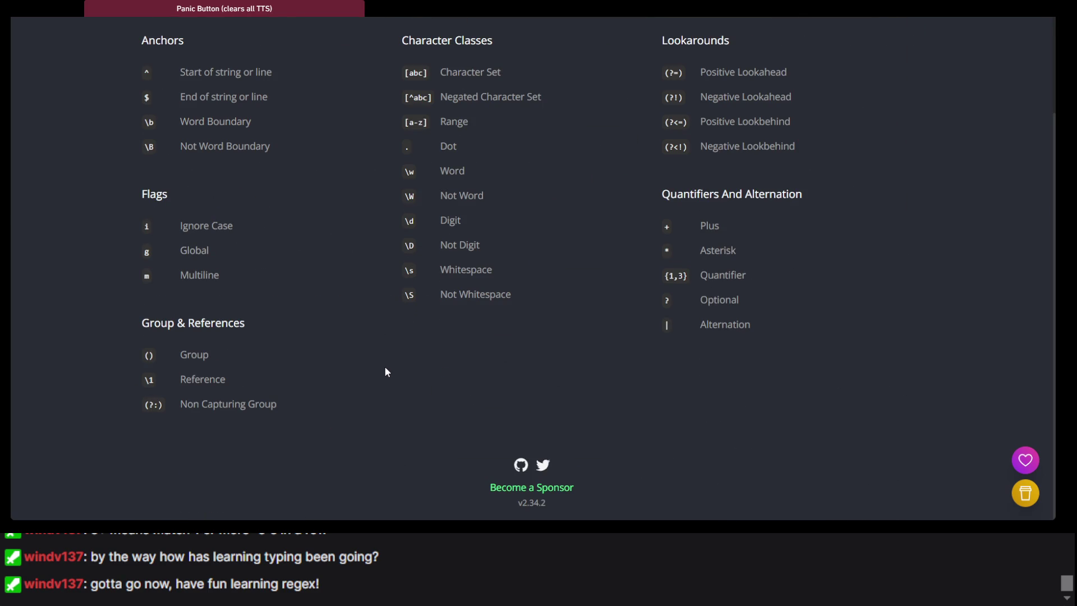
scroll(858, 82, up, 5)
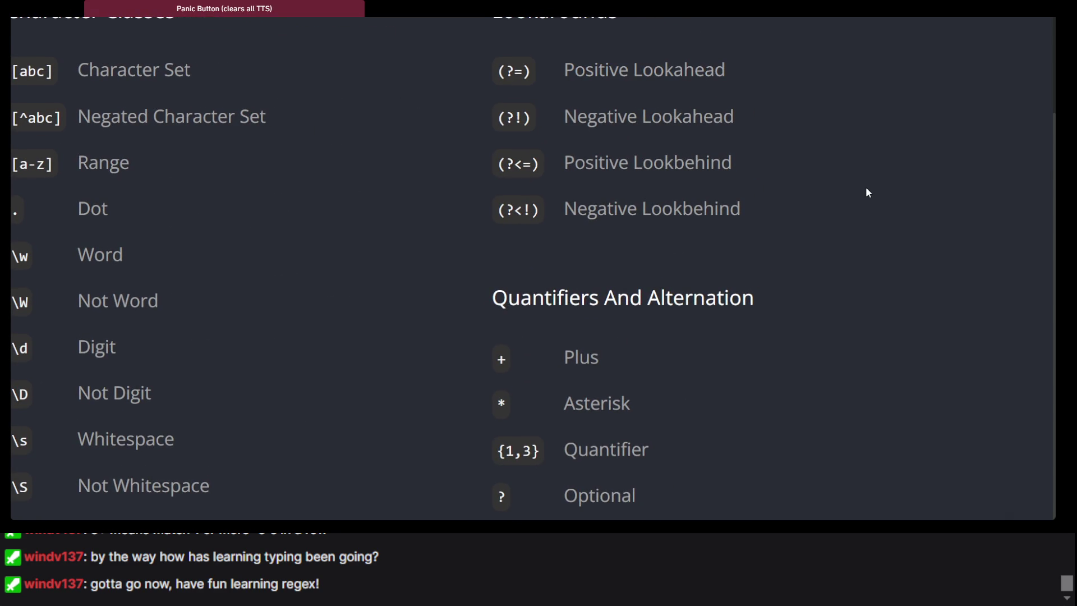
scroll(868, 193, up, 1)
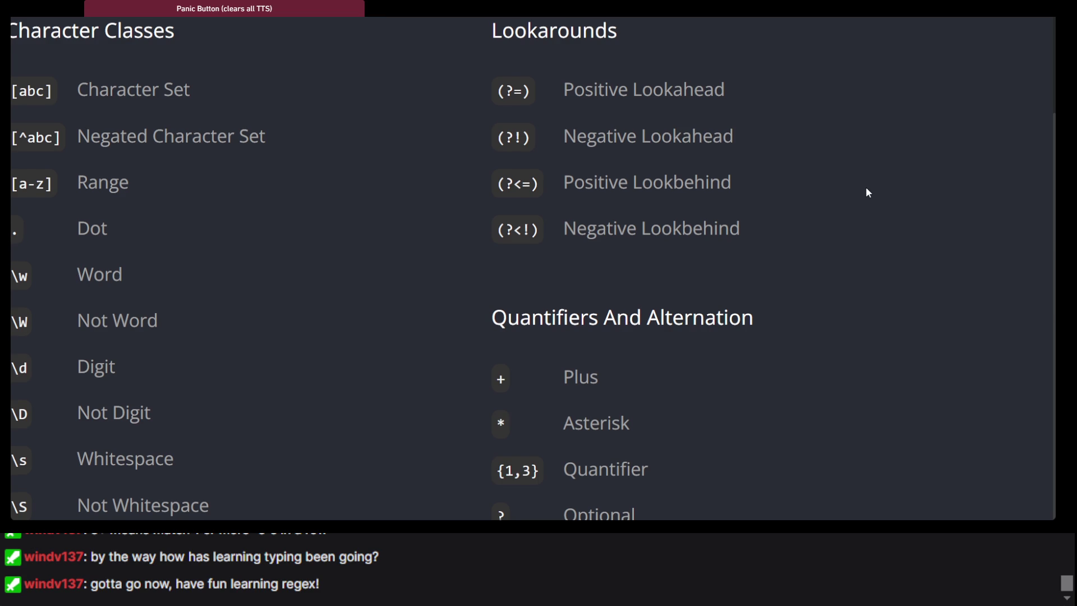
Step: Expand and collapse the Negative Lookahead example on the cheatsheet, zooming the page out
mouse_move(685, 155)
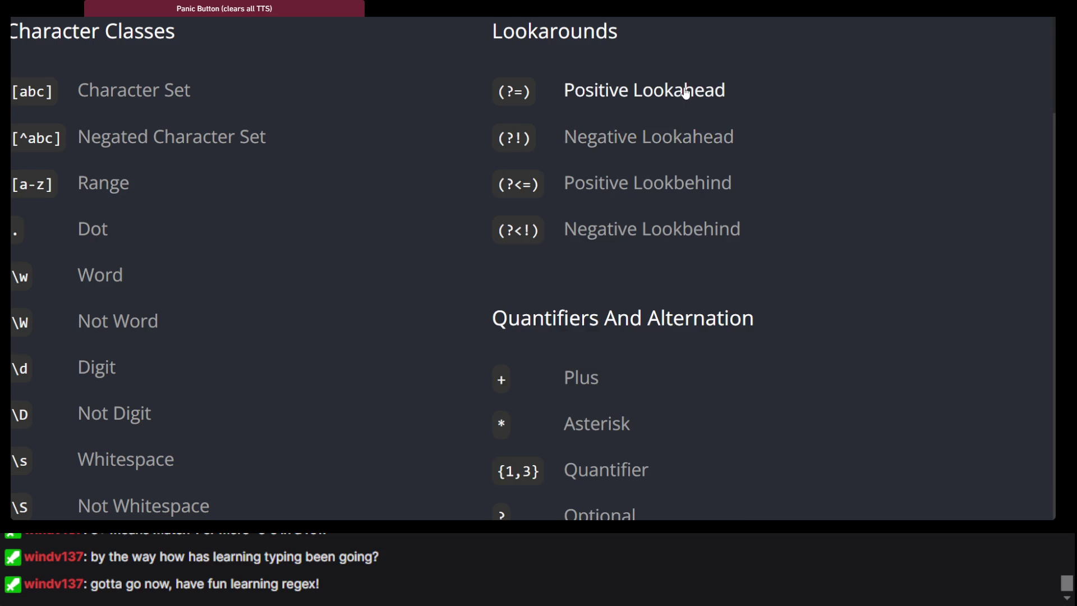
mouse_move(685, 93)
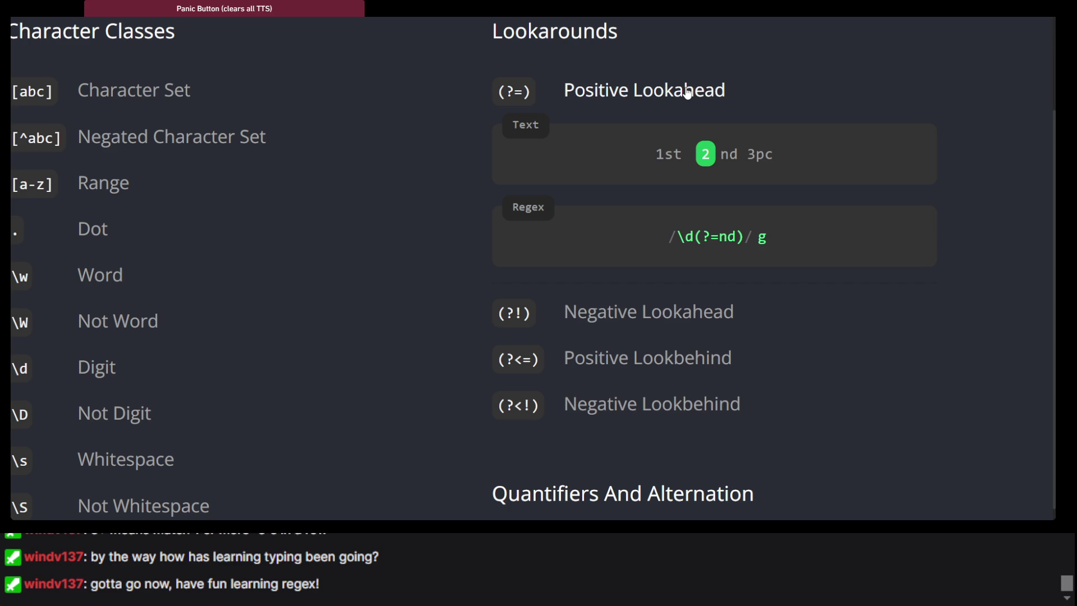
click(686, 93)
click(687, 144)
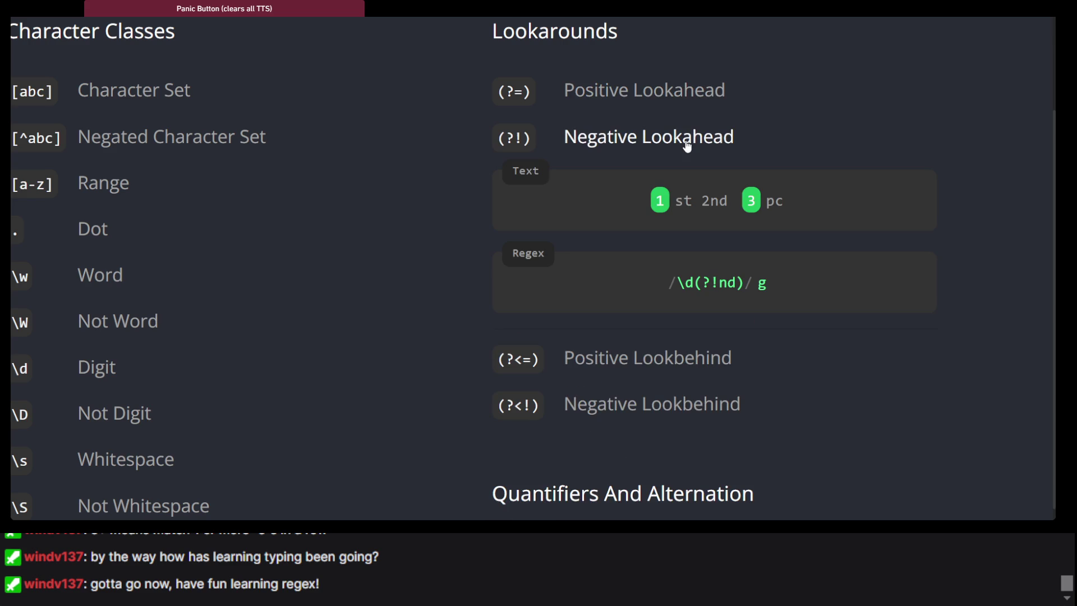
click(687, 145)
key(ctrl+minus)
key(ctrl+minus)
key(ctrl+minus)
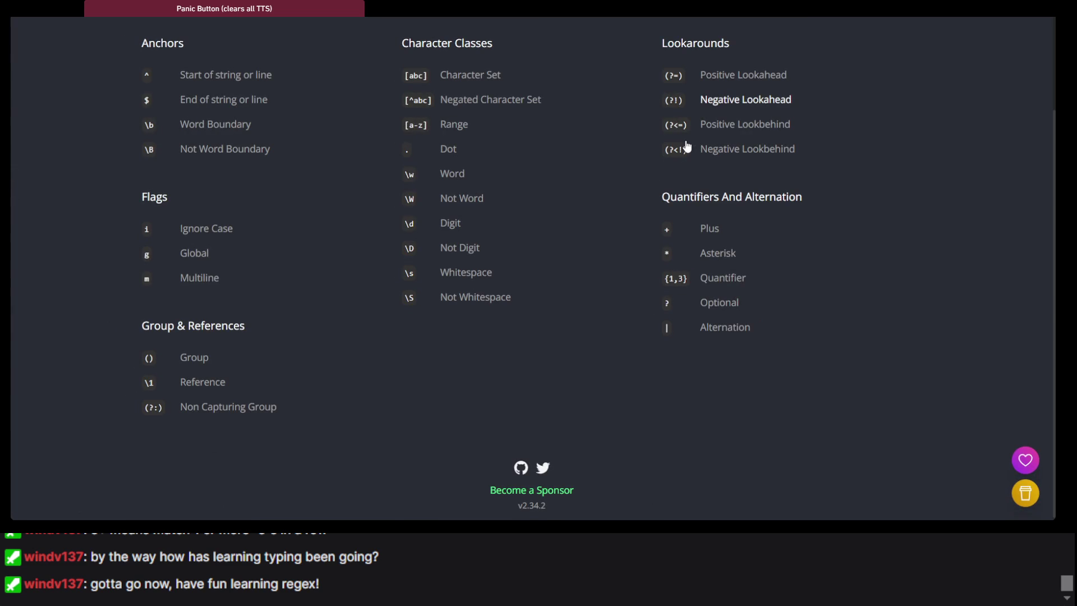
Step: Toggle the cheatsheet examples for Negative Lookahead, Dot, Quantifier, Plus and Character Set
click(690, 104)
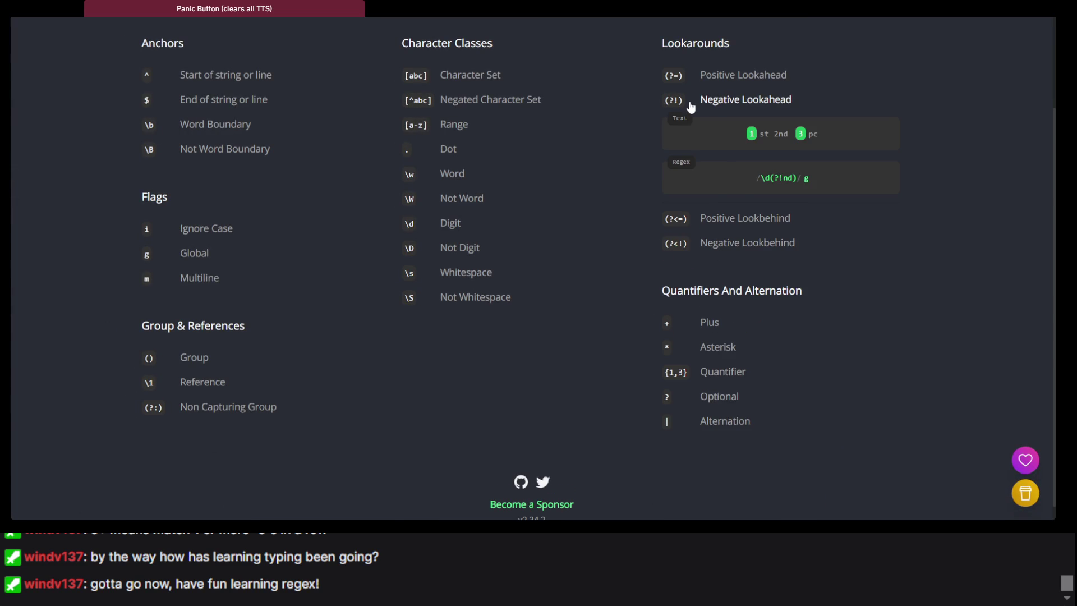
click(690, 104)
click(419, 161)
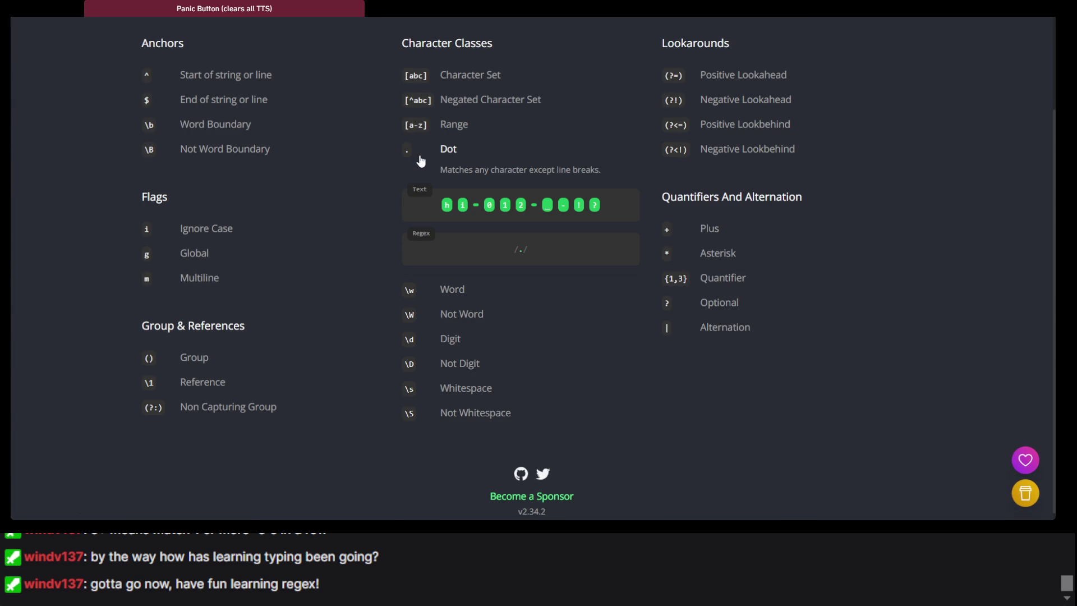
click(421, 161)
click(779, 106)
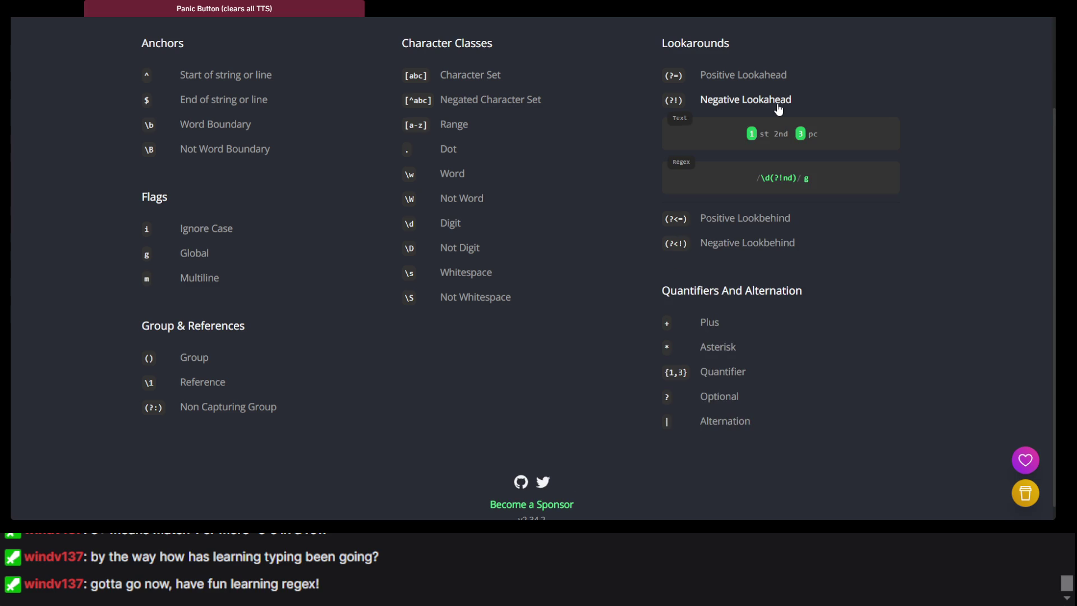
click(779, 108)
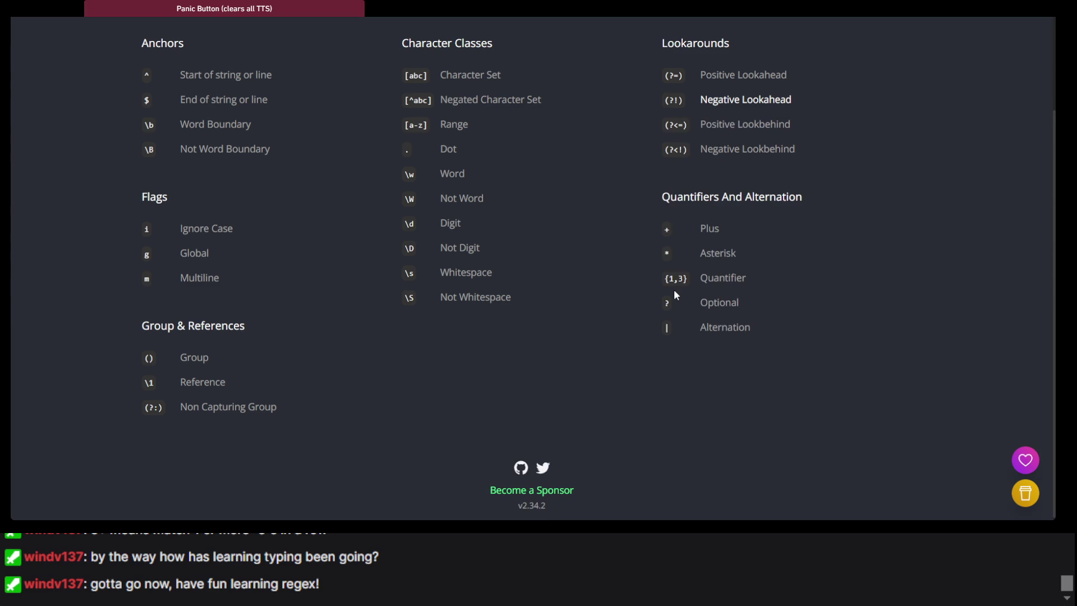
click(693, 283)
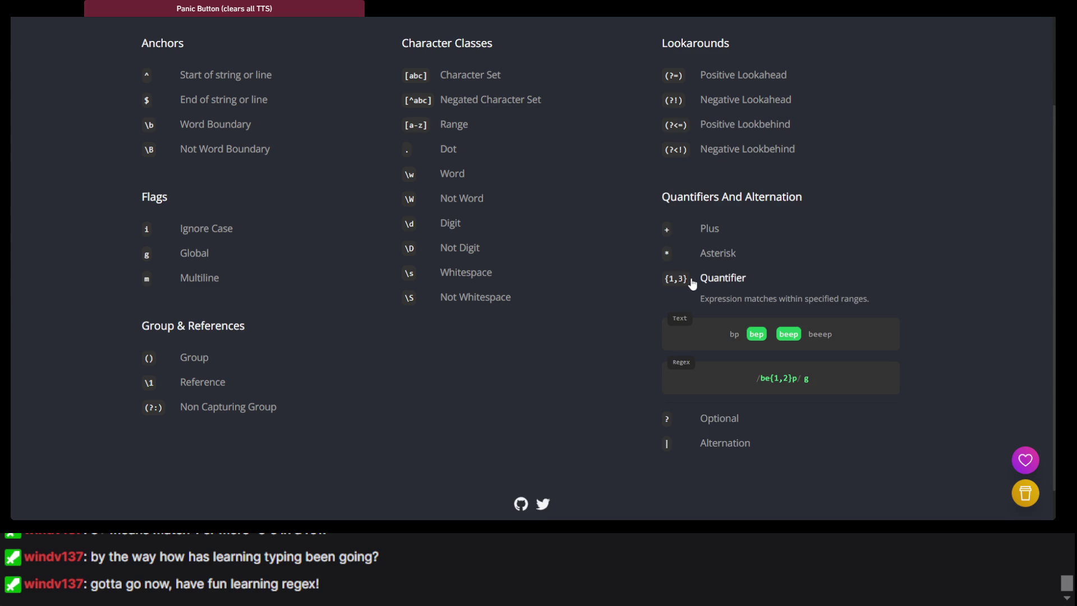
click(693, 282)
click(715, 236)
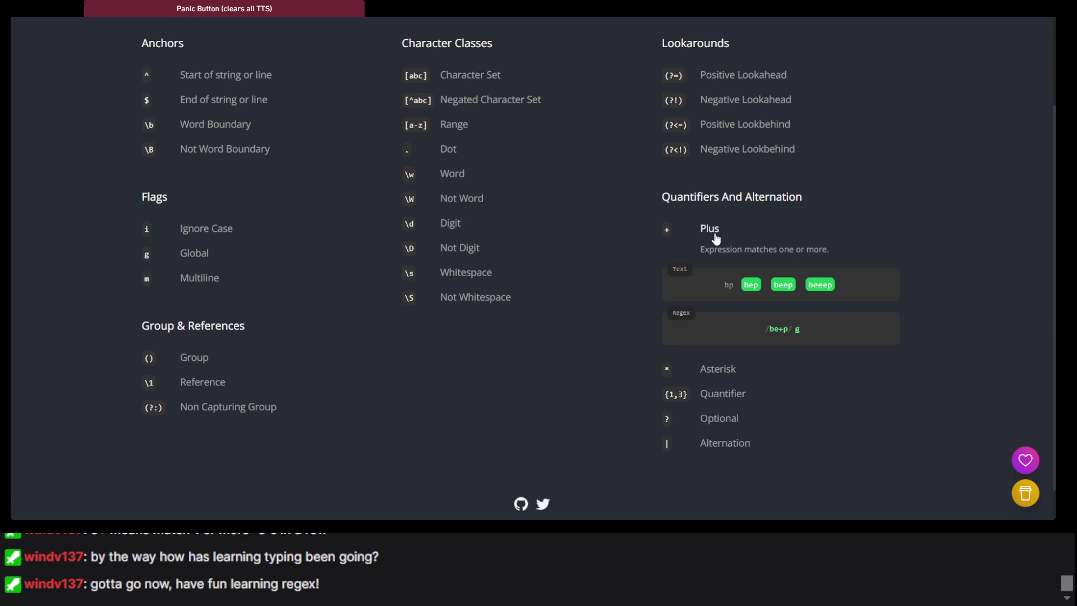
click(715, 236)
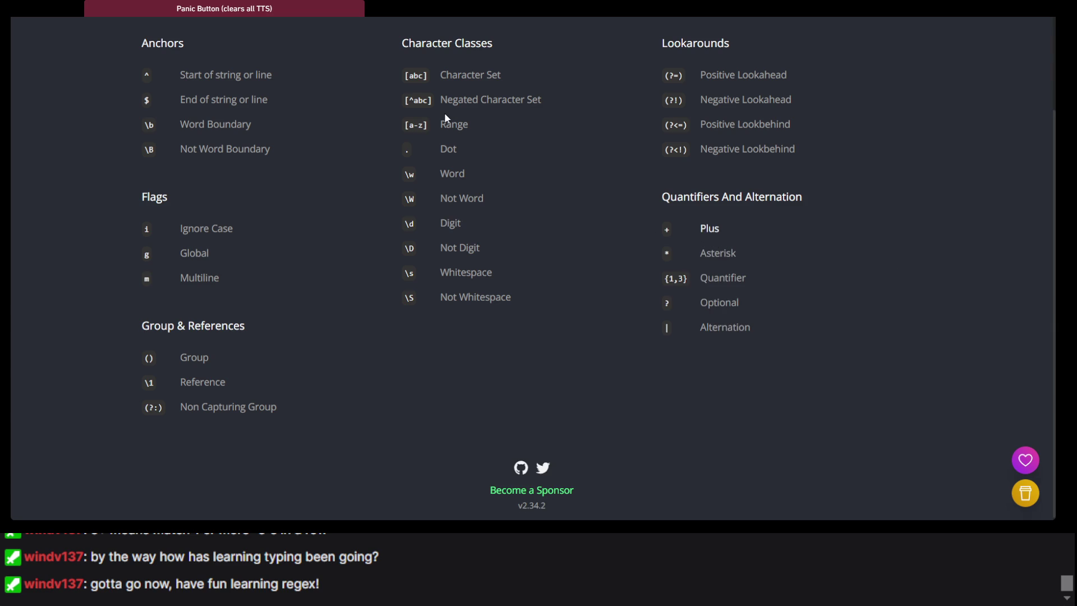
click(466, 81)
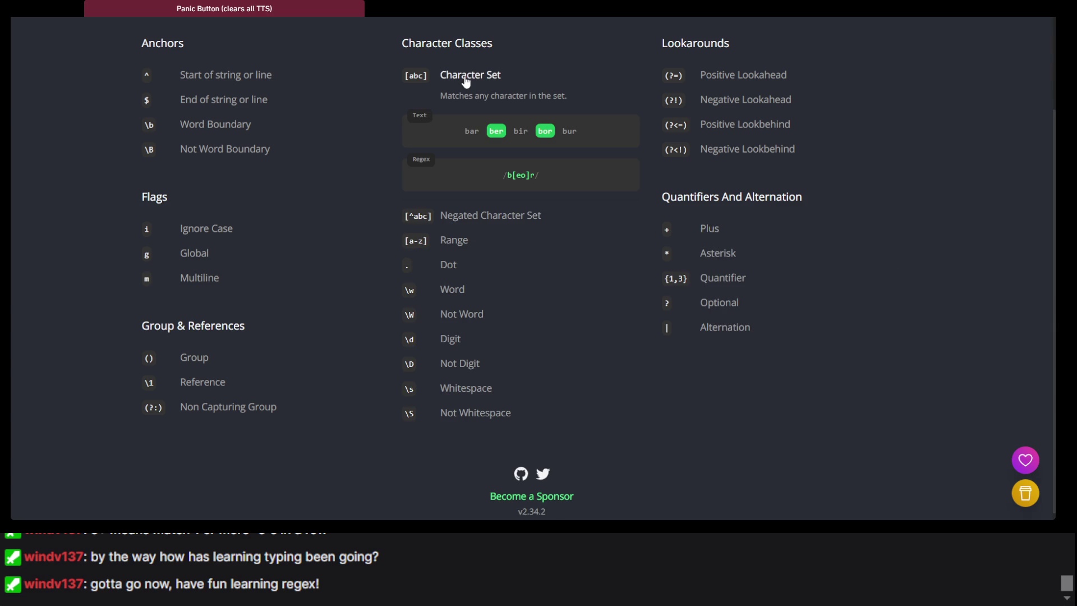
Step: Expand and collapse the Positive Lookahead, lookbehind and Negative Lookahead examples
click(465, 81)
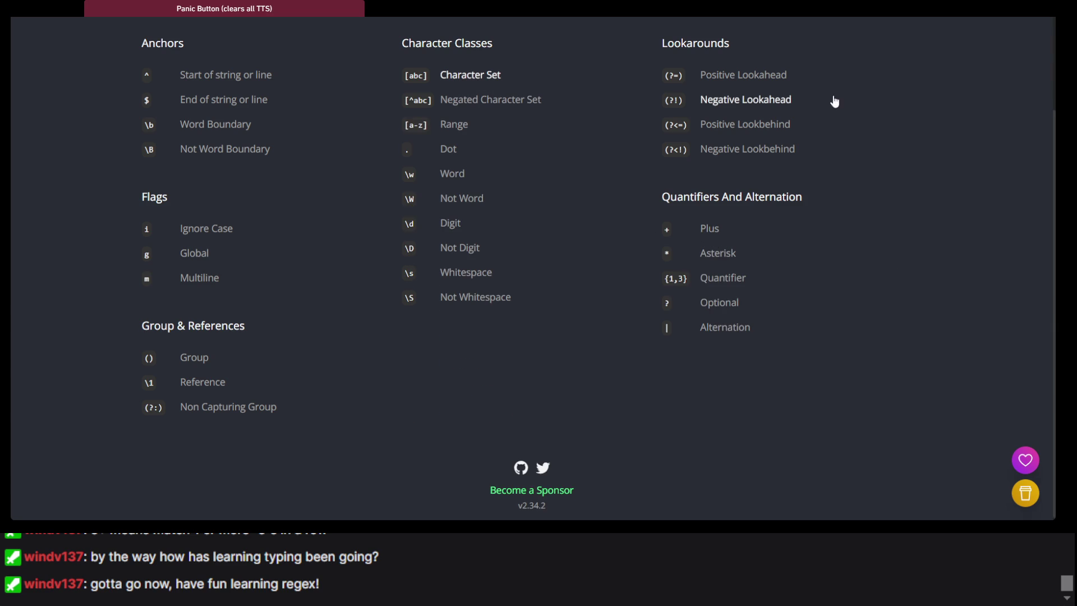
click(759, 75)
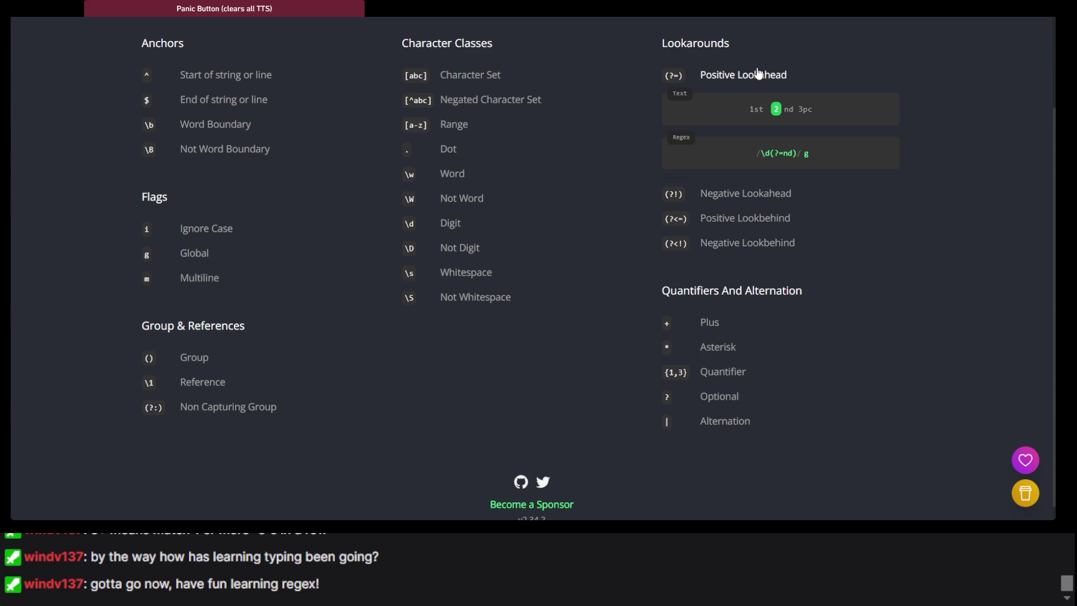
click(758, 75)
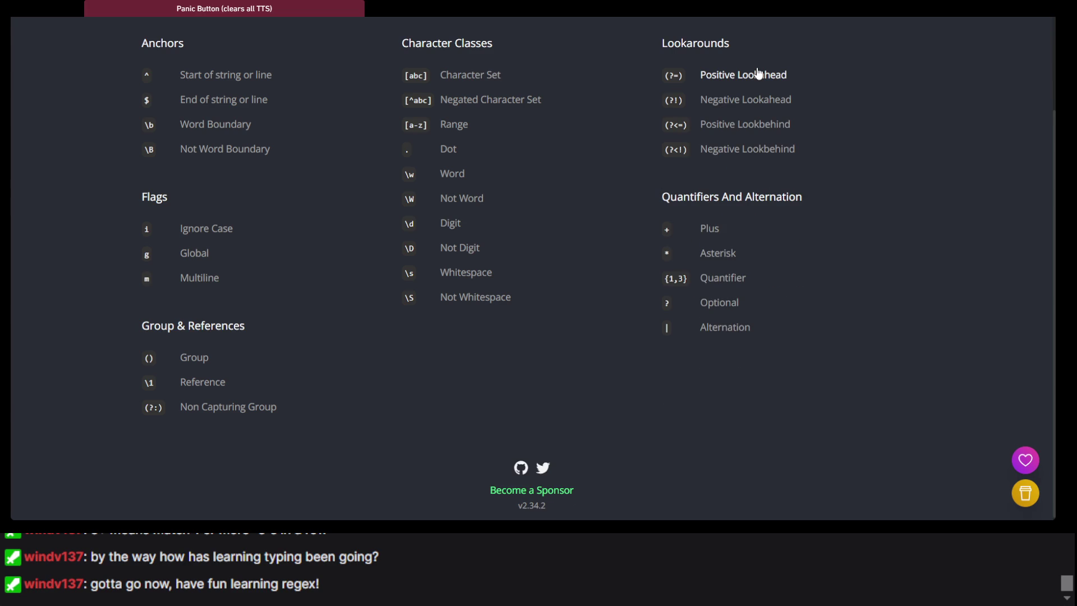
click(758, 75)
click(758, 75)
click(742, 125)
click(742, 125)
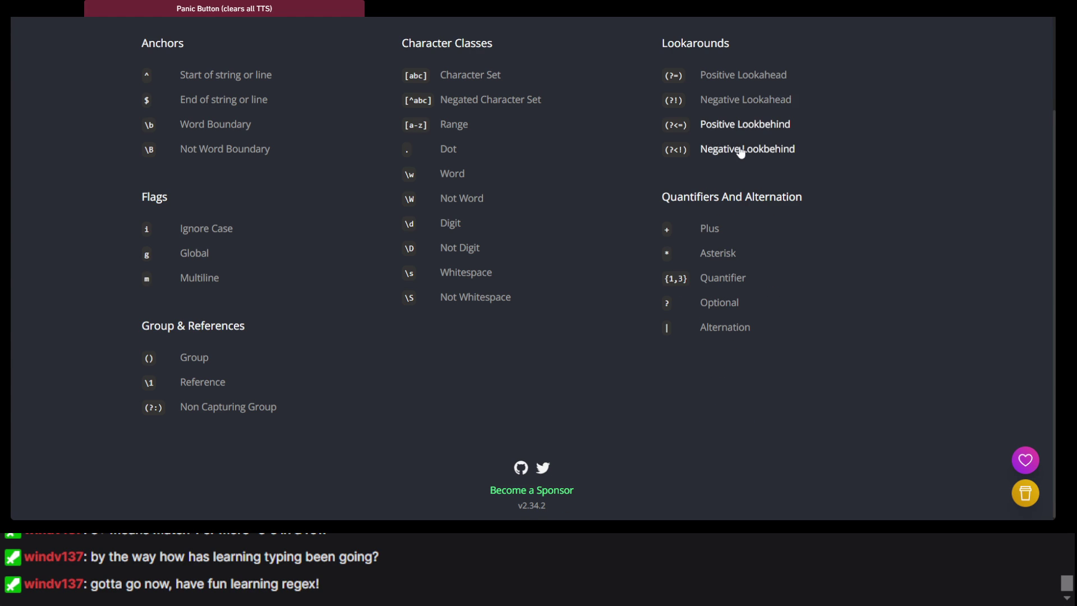
click(741, 149)
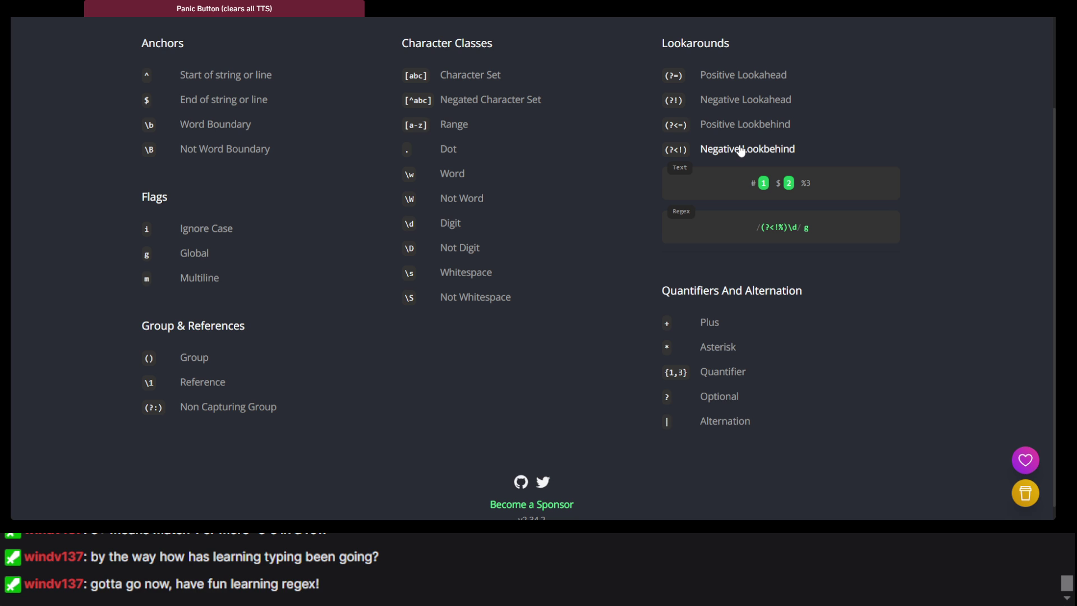
click(741, 149)
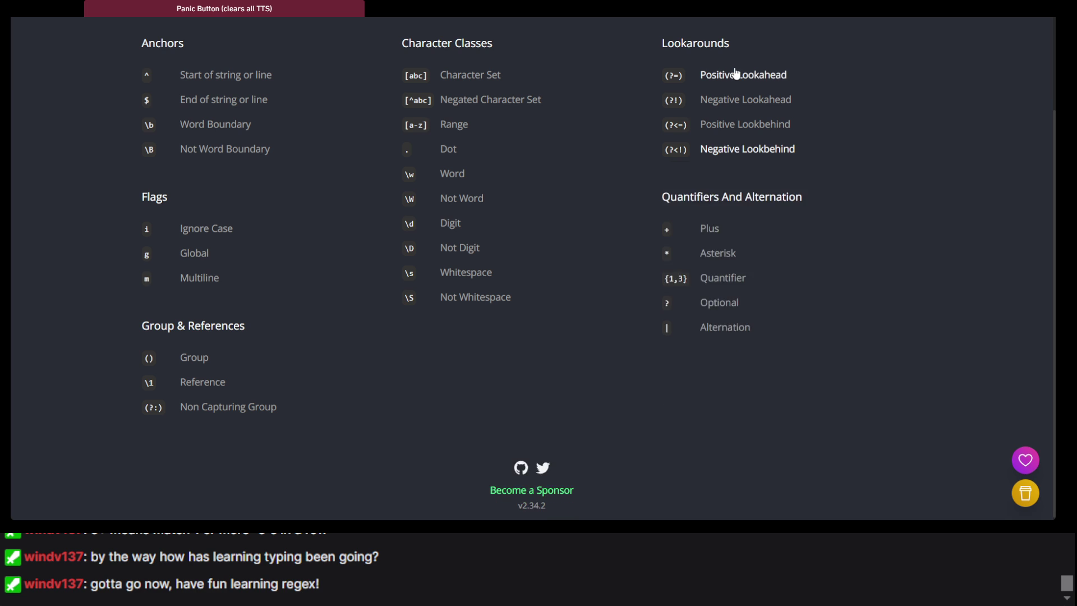
click(734, 74)
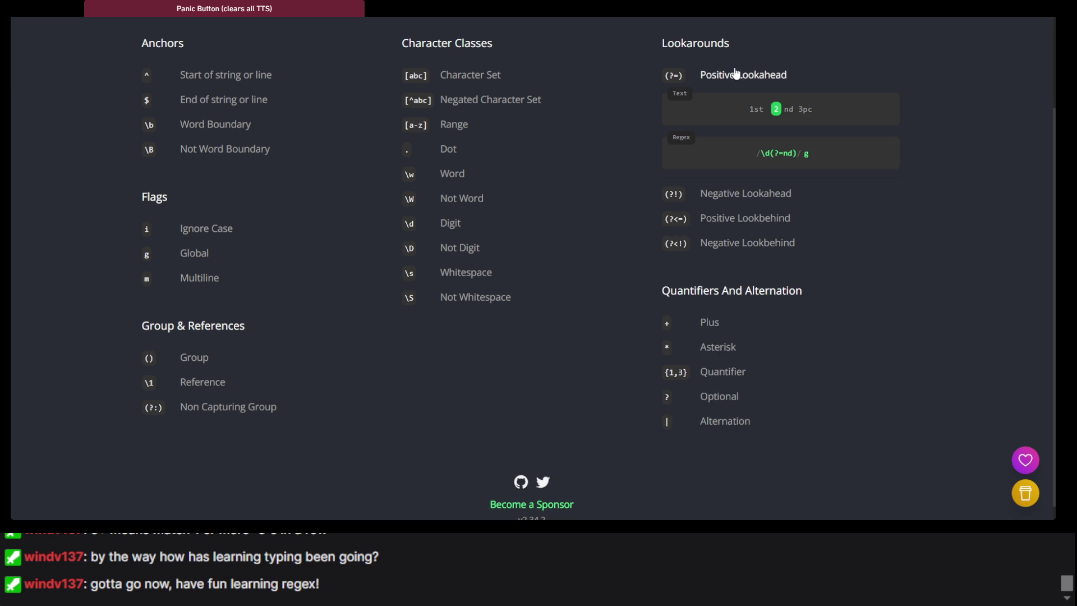
click(735, 76)
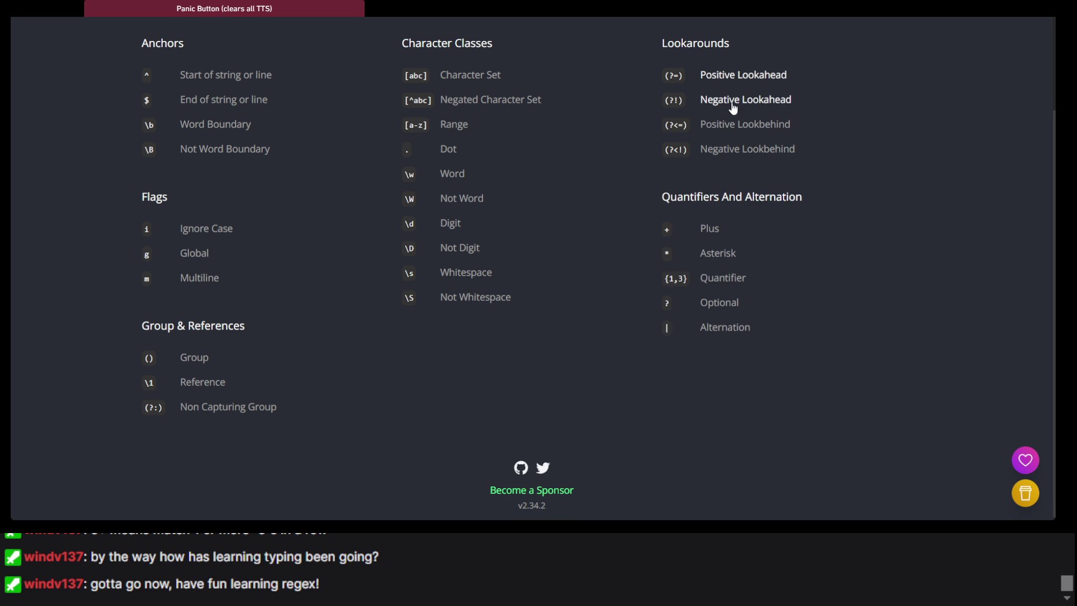
click(732, 102)
click(733, 103)
Step: Review each lookaround example once more, then return to the Flags lesson, step 50 of 56
click(752, 80)
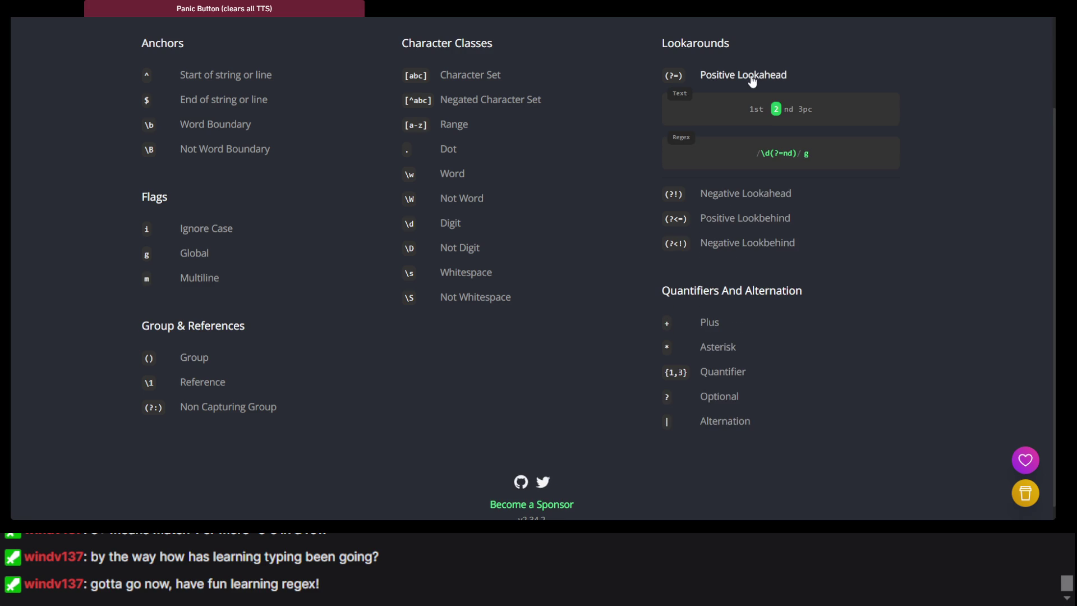
click(751, 79)
click(757, 127)
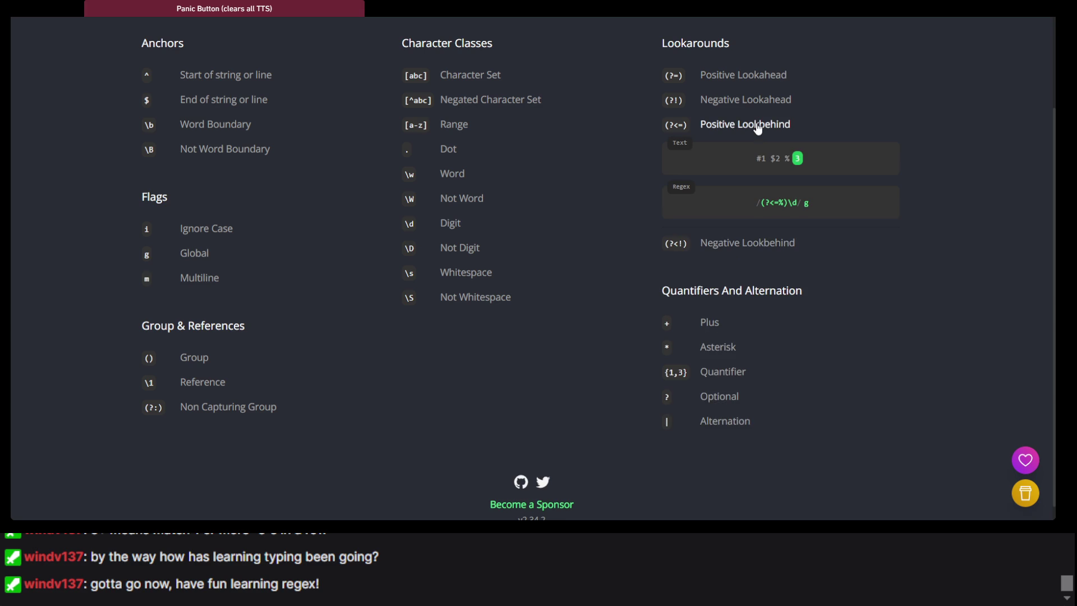
click(758, 126)
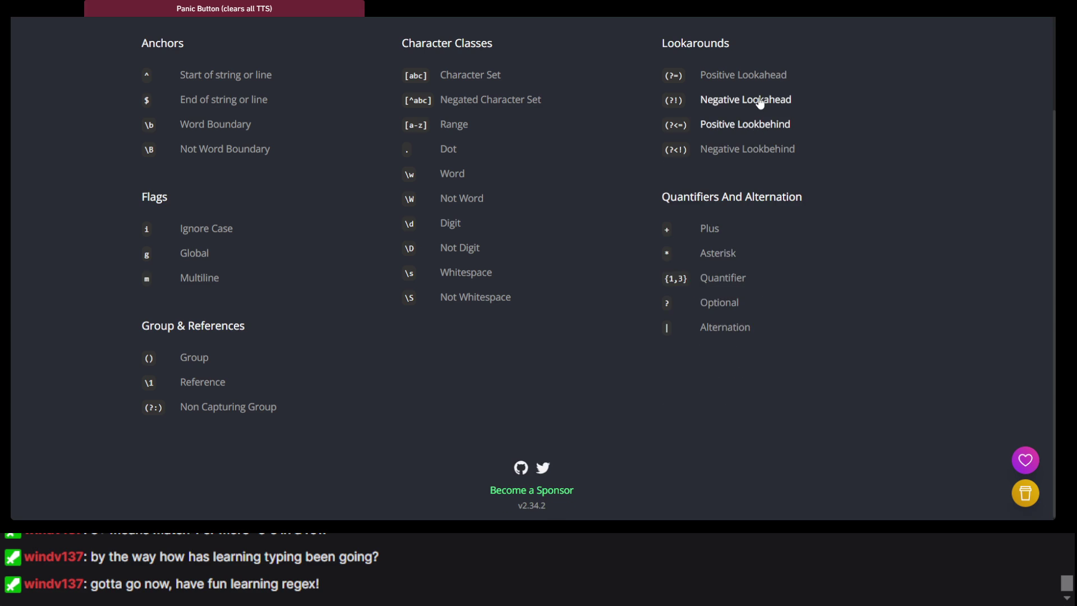
click(760, 101)
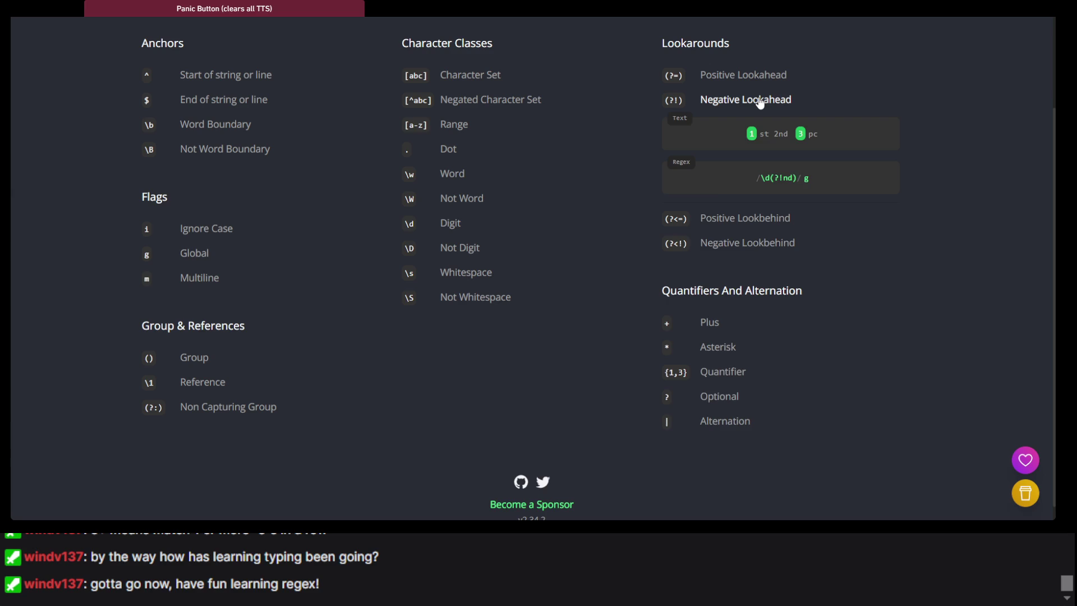
click(759, 101)
click(779, 152)
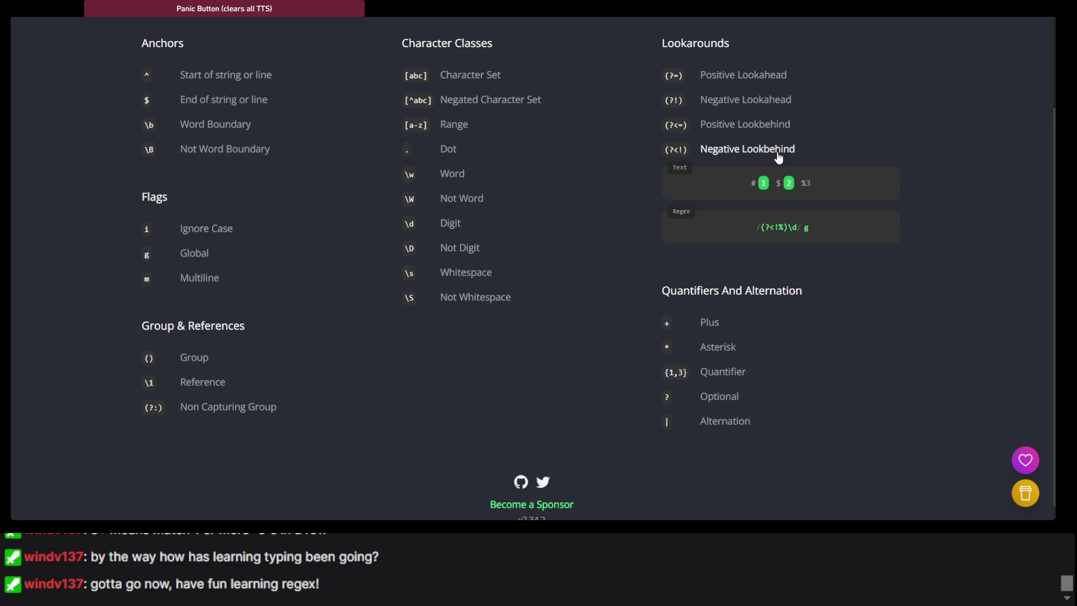
click(762, 106)
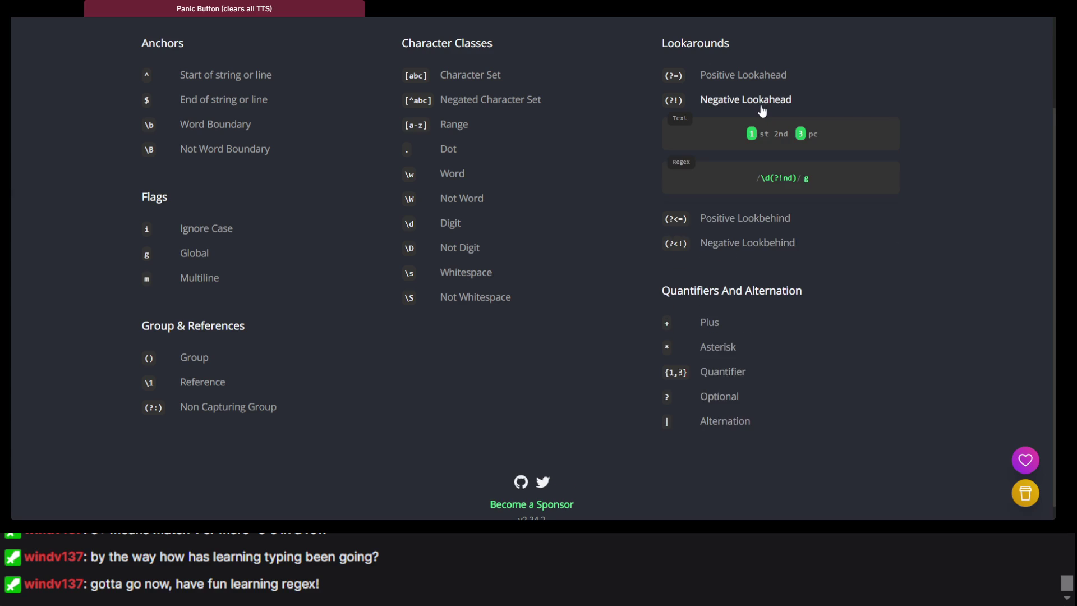
click(761, 109)
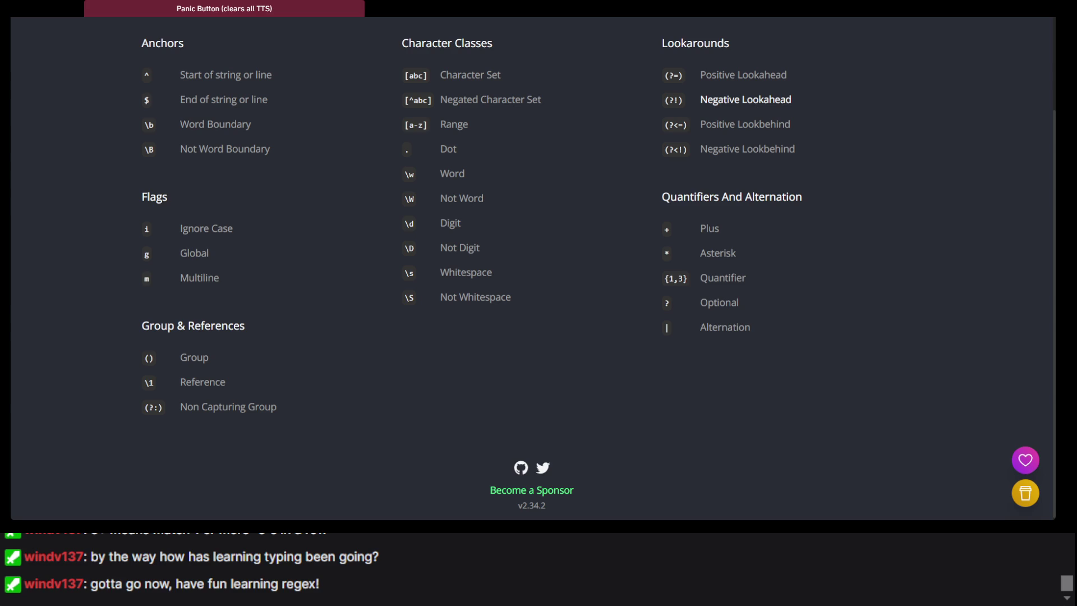
key(alt+Left)
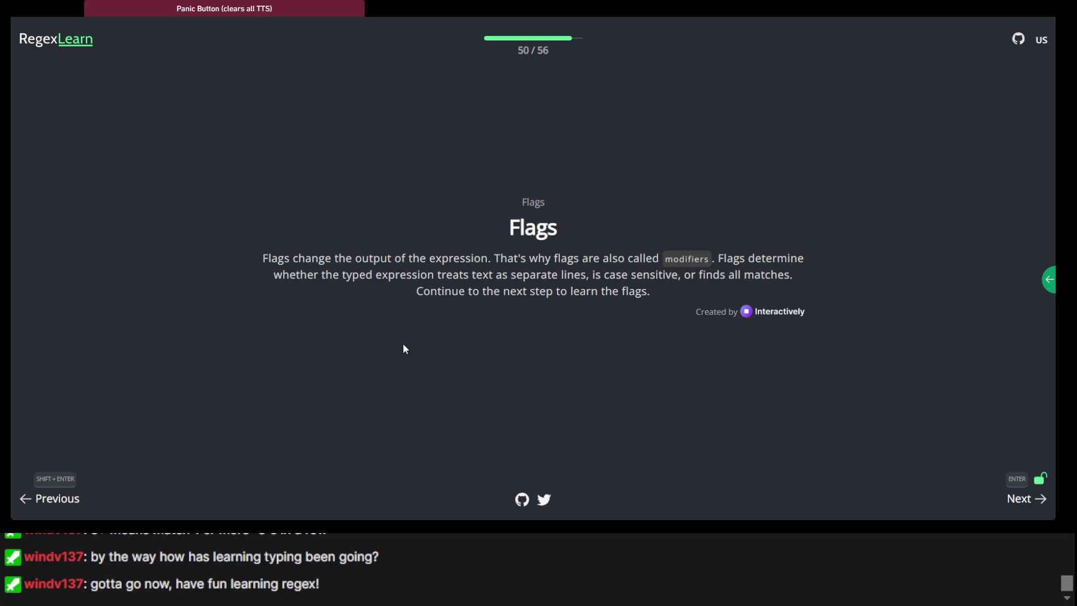
Step: After a brief home-page detour, advance from Flags to the Global Flag exercise, step 51 of 56
key(Tab)
key(Return)
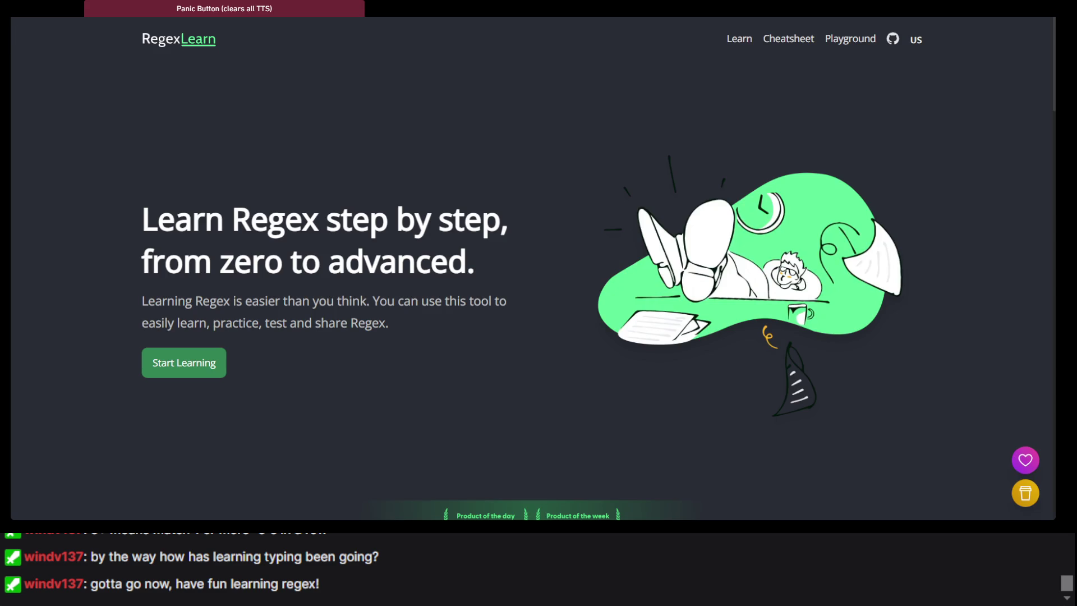
key(alt+Left)
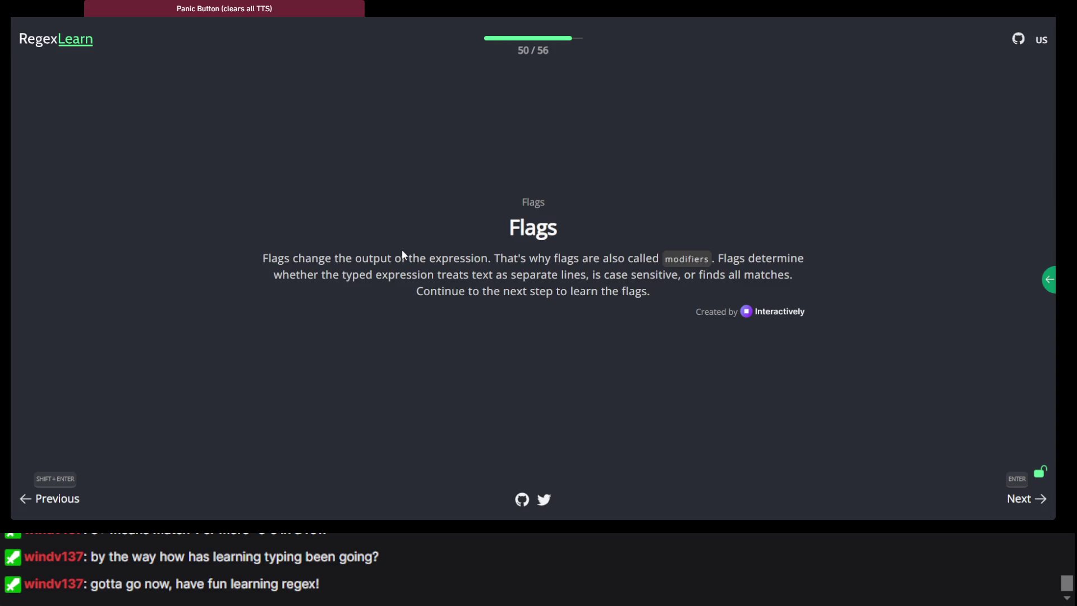
drag(402, 249, 455, 227)
click(456, 227)
key(Return)
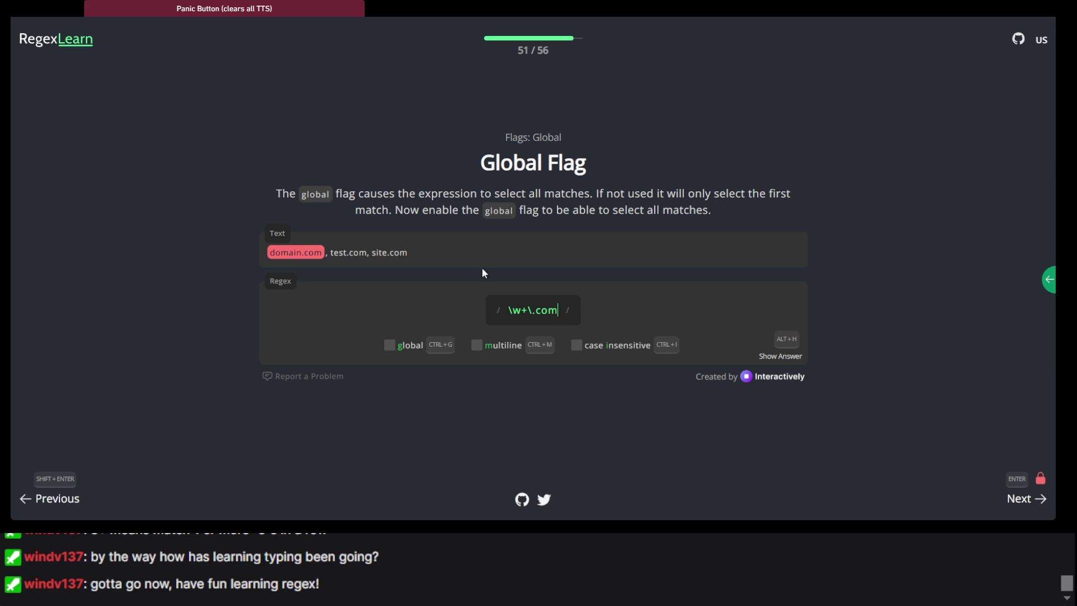
Step: Enable the global flag so \w+\.com matches all three domains, then advance to Multiline Flag
click(395, 346)
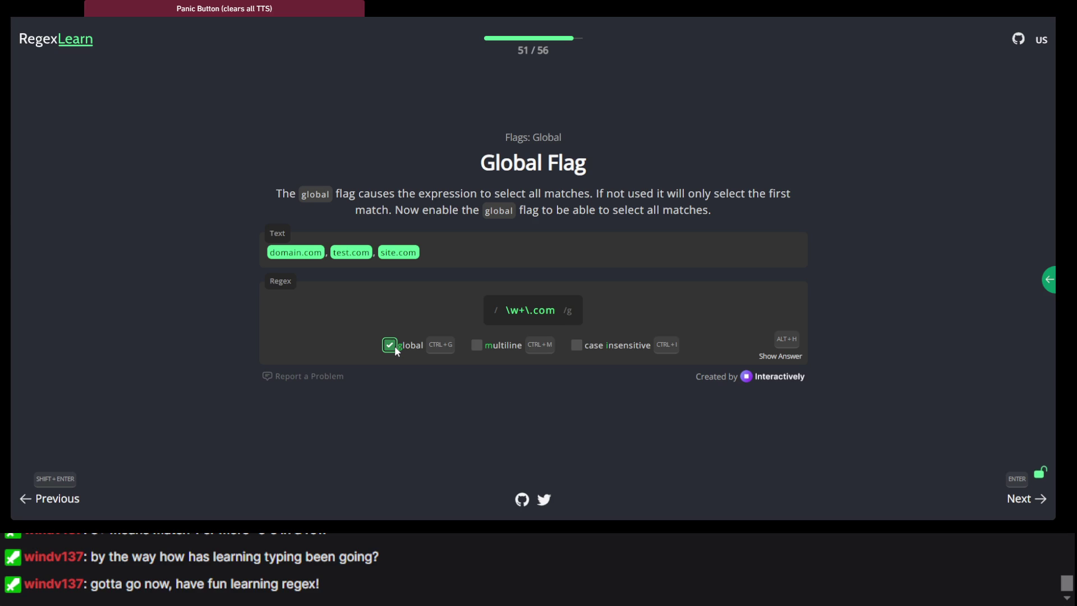
click(395, 346)
key(Return)
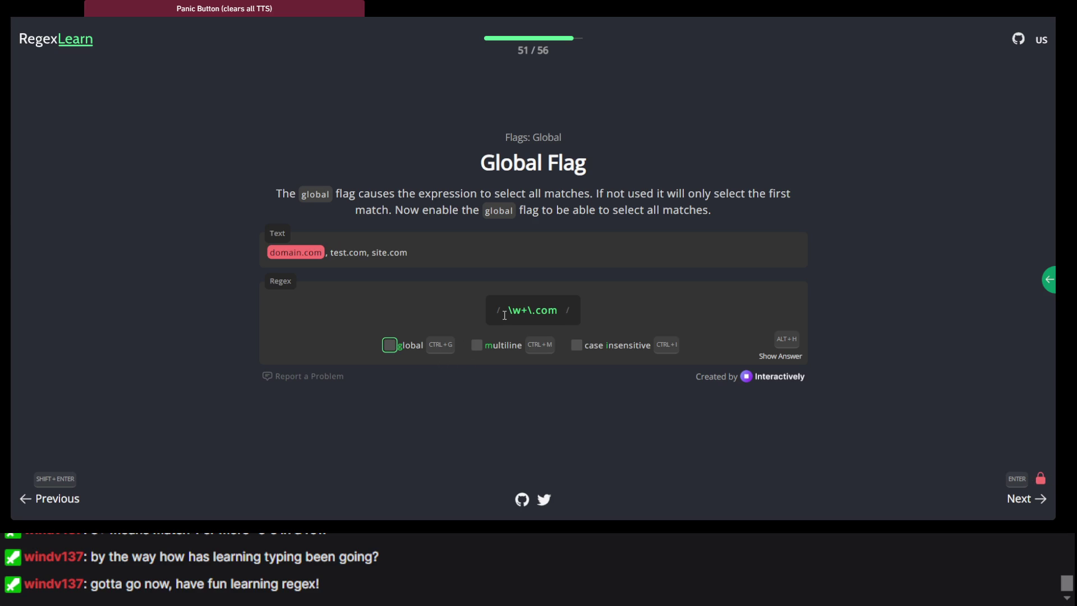
click(392, 343)
click(392, 343)
click(391, 343)
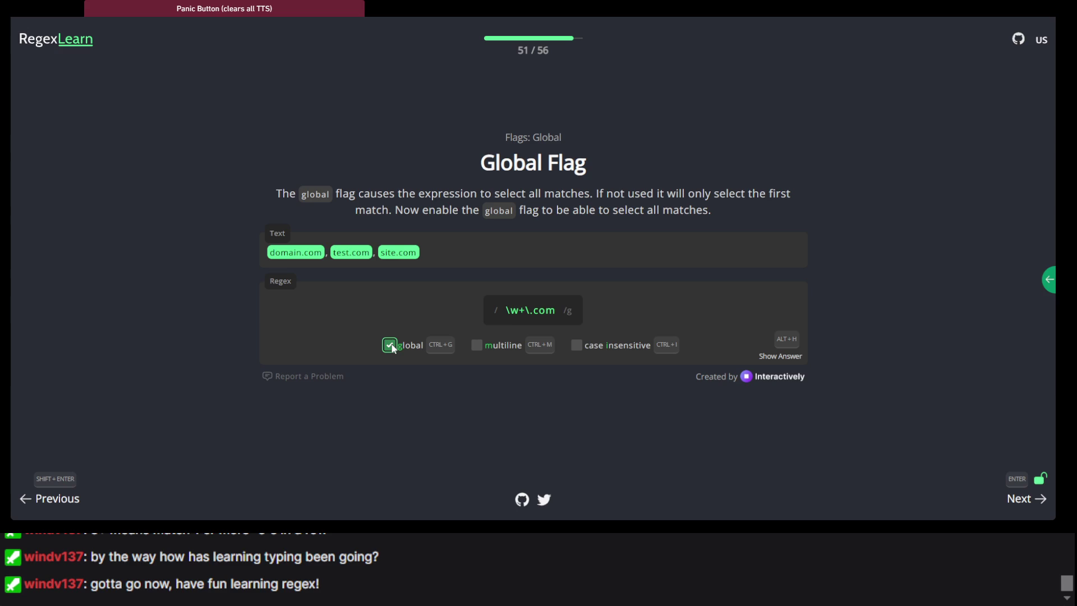
click(392, 344)
click(391, 344)
key(Return)
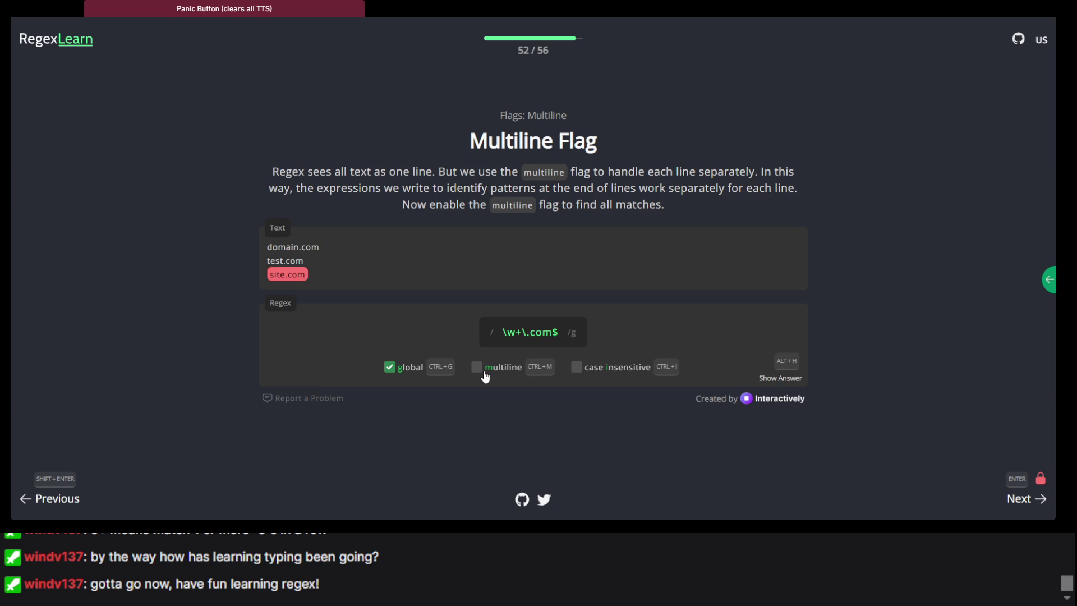
Step: Enable the multiline flag so all three lines match, then advance to the Case-insensitive lesson
click(485, 377)
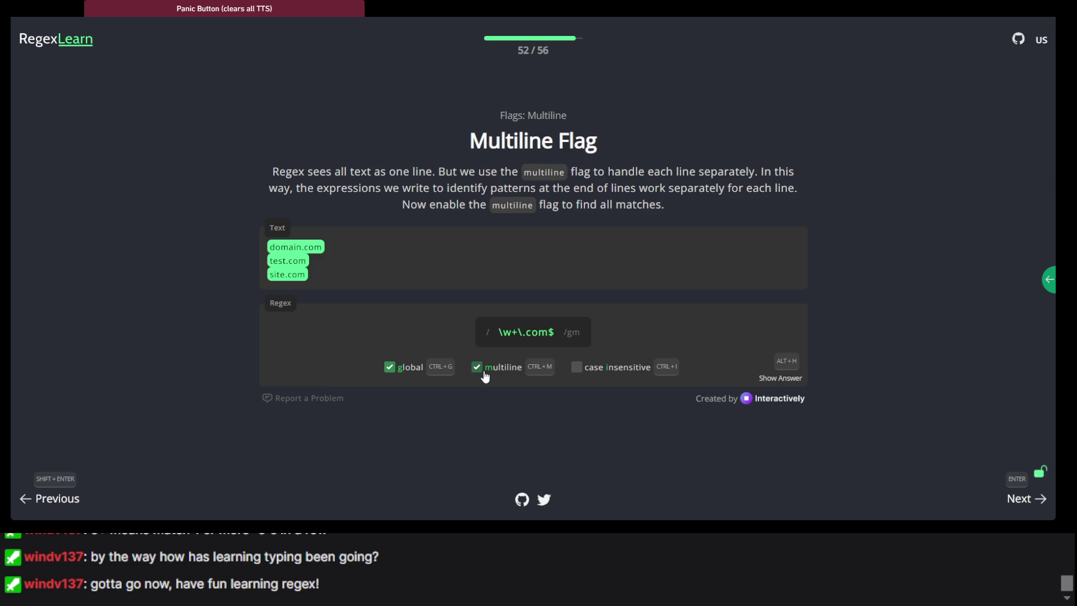
click(486, 377)
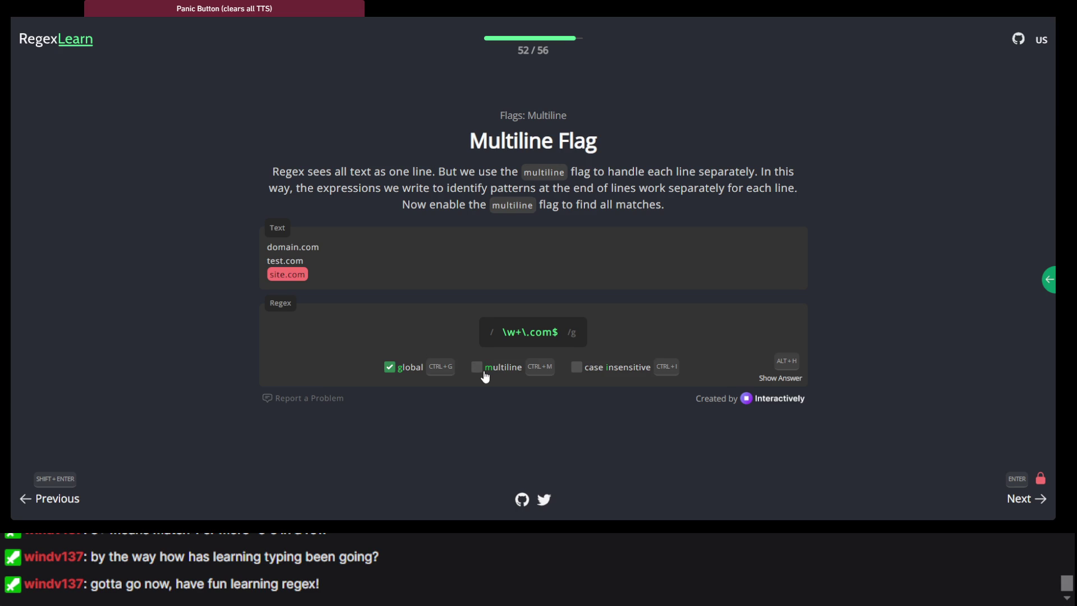
click(485, 377)
key(Return)
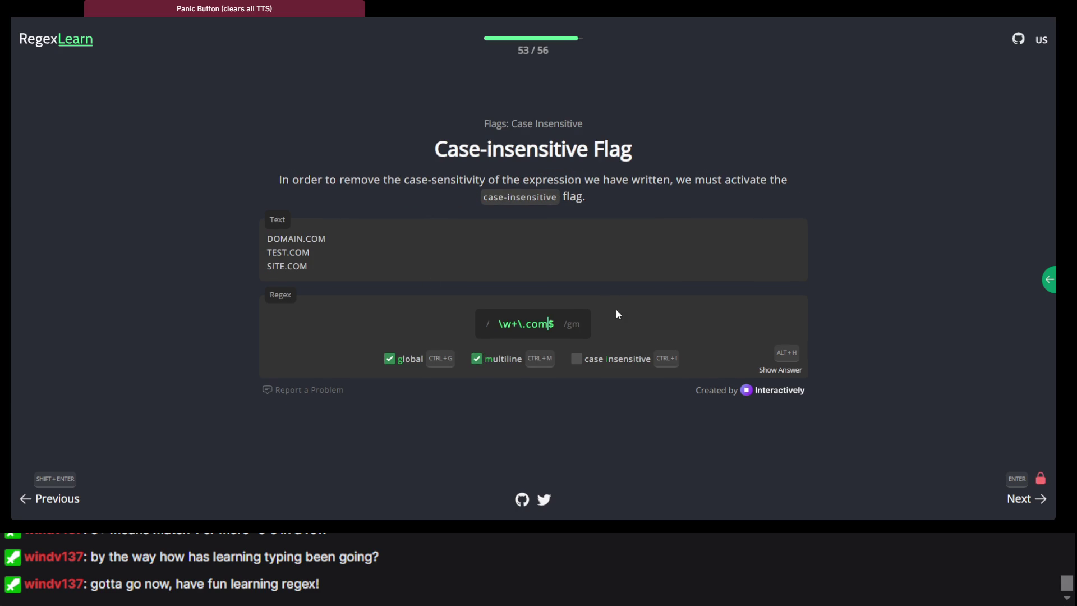
Step: Enable the case-insensitive flag so the uppercase domains also match, making the regex /gmi
click(580, 362)
click(580, 362)
click(580, 360)
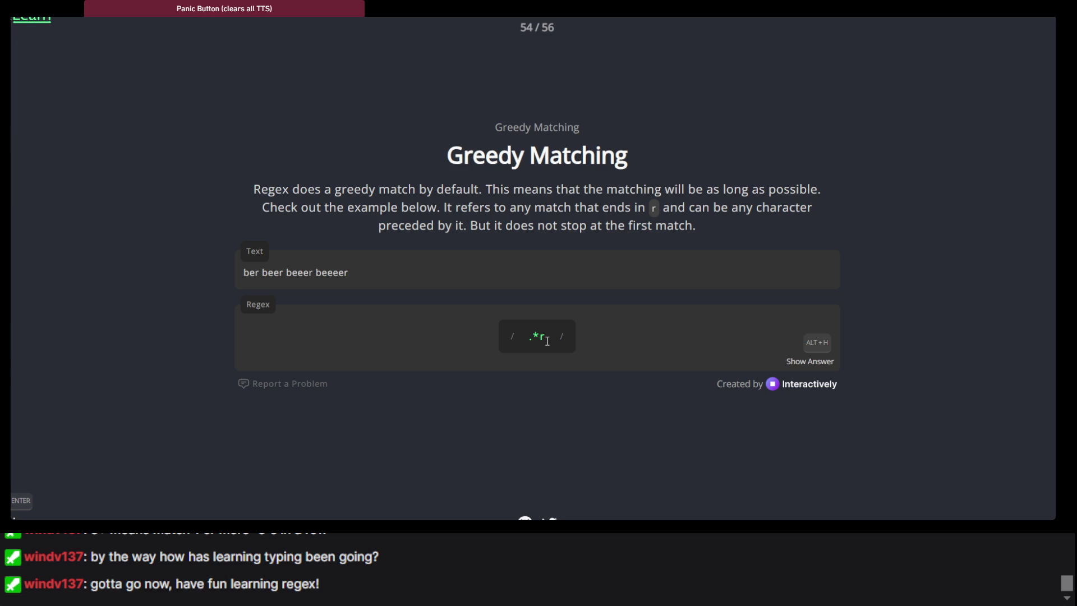
Step: Open Lazy Matching, try editing the .*r pattern, step back to Greedy Matching, then return
key(Return)
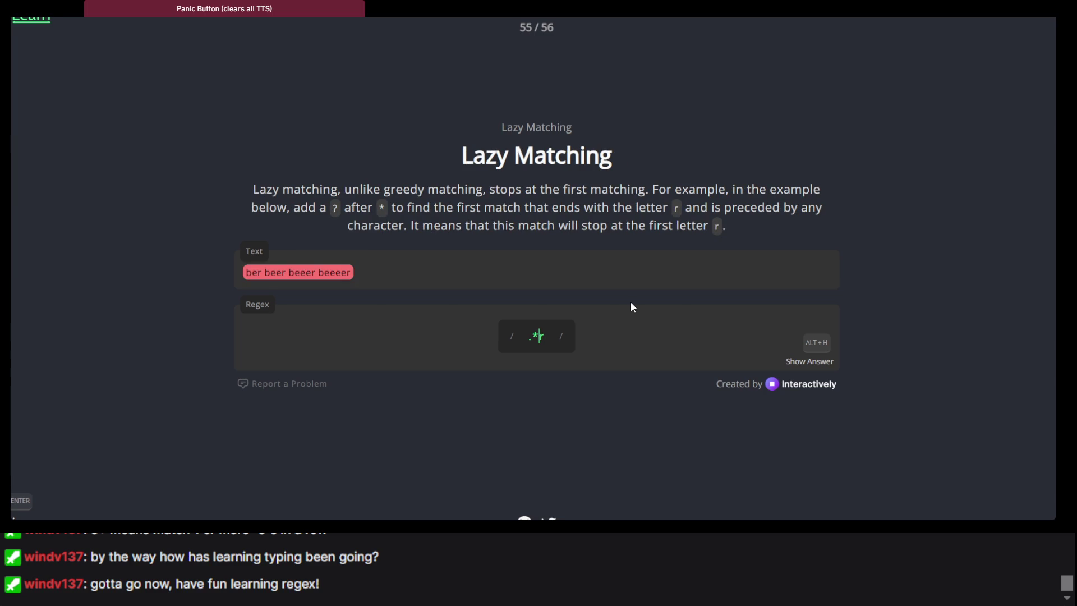
key(BackSpace)
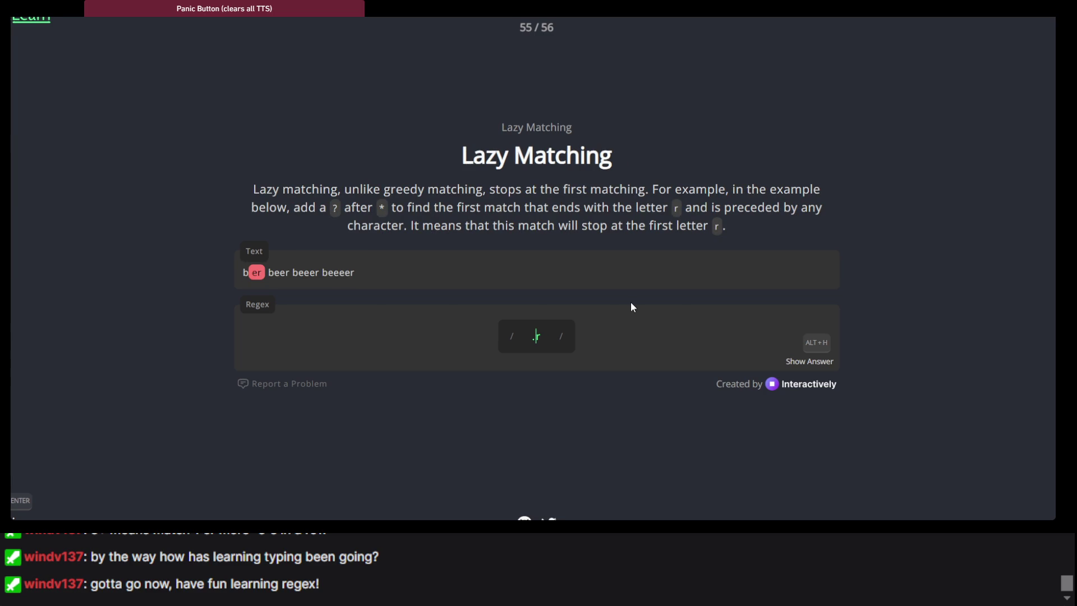
drag(521, 294, 467, 231)
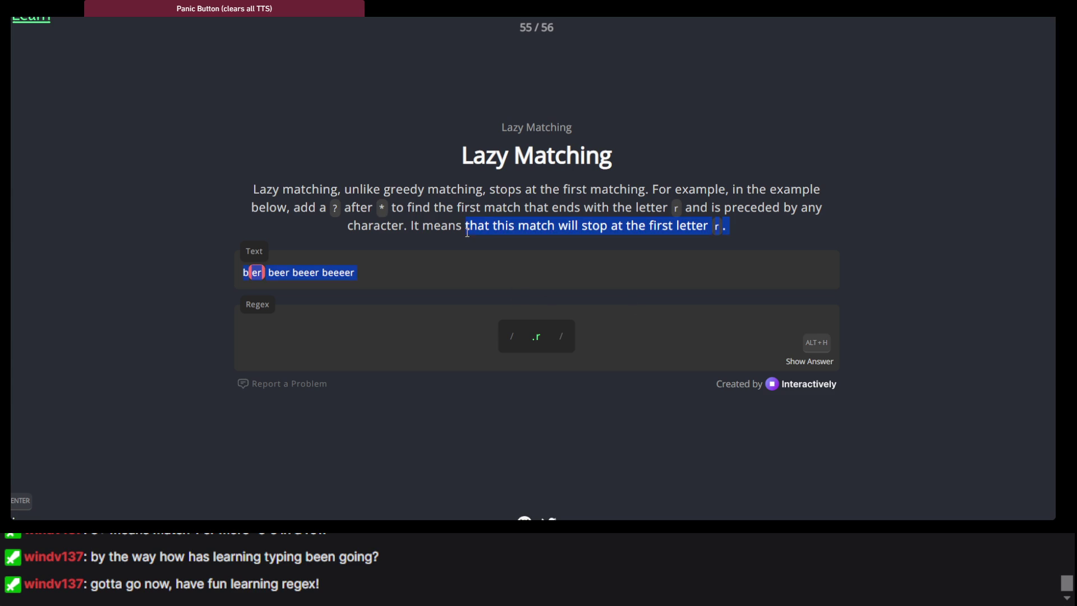
key(alt+Left)
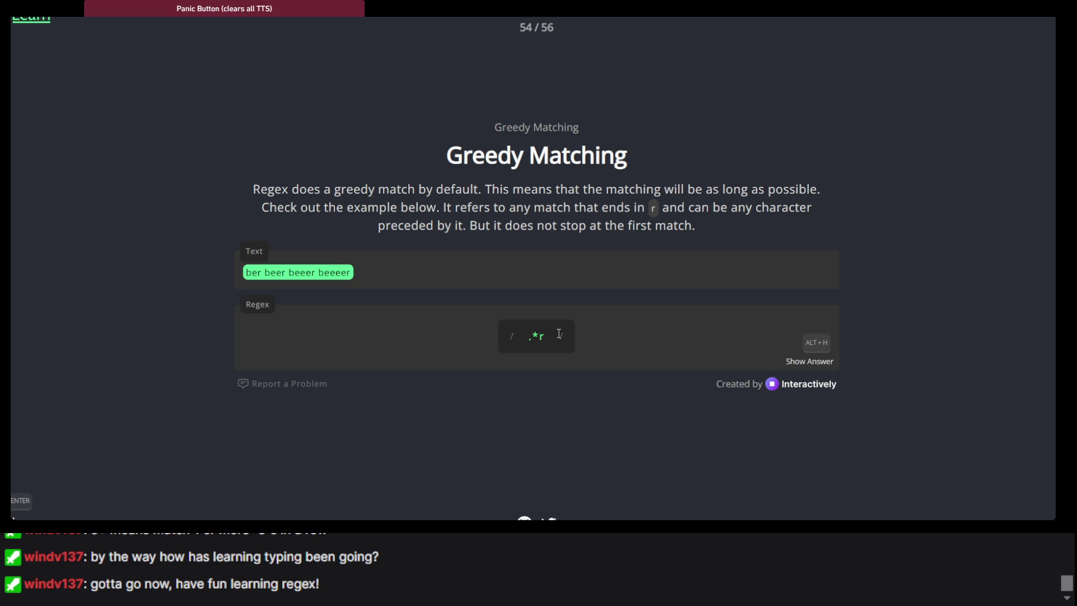
key(Return)
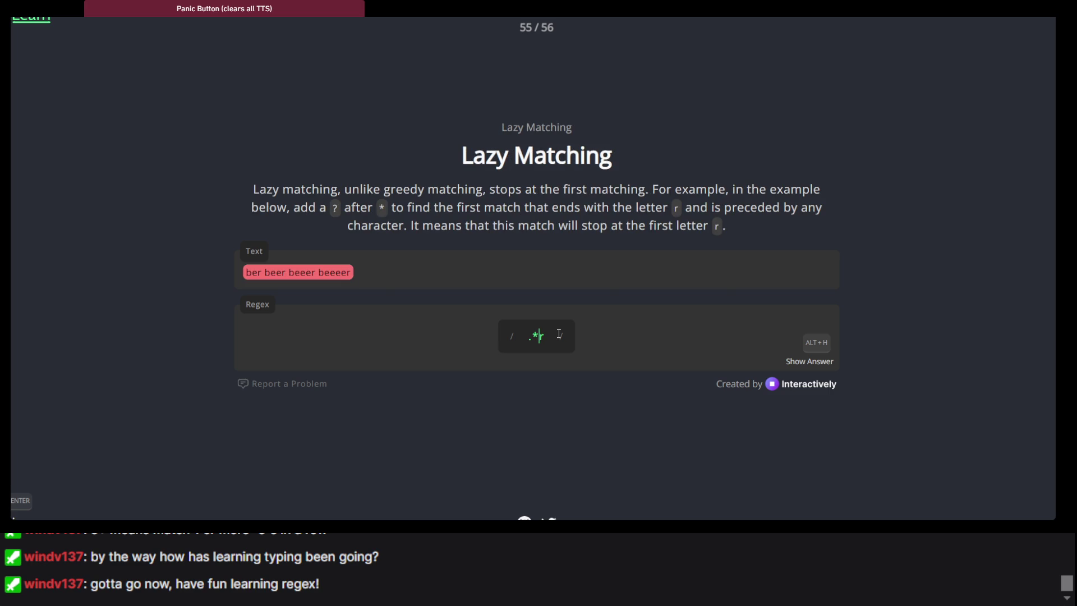